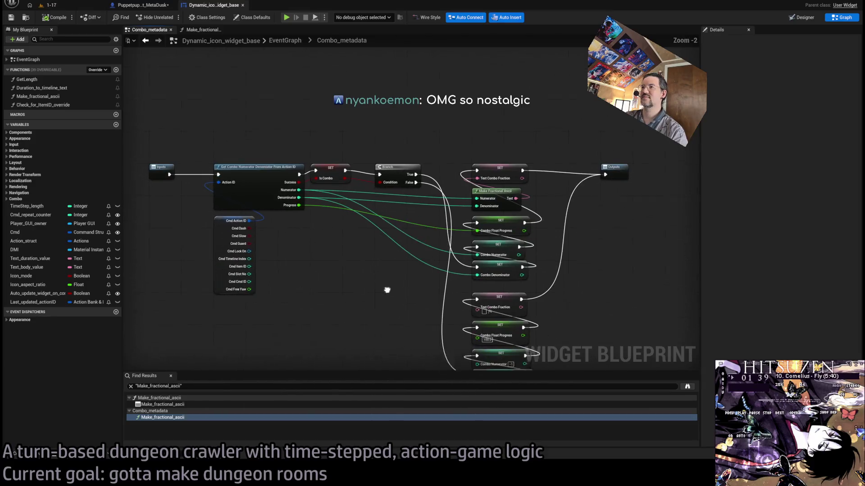
- Select Room_nav_MainFloor1 on level 1-17 and review its Details, glancing at the widget blueprint
click(70, 5)
drag(373, 247, 373, 313)
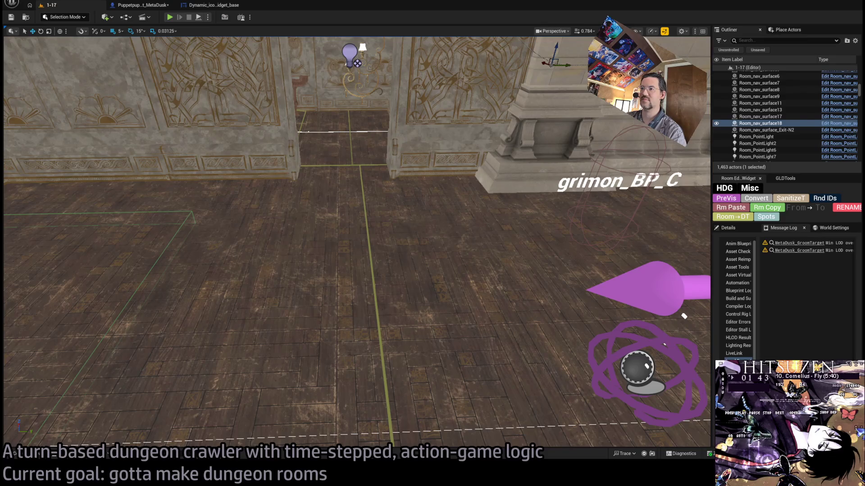
click(373, 313)
scroll(786, 333, up, 5)
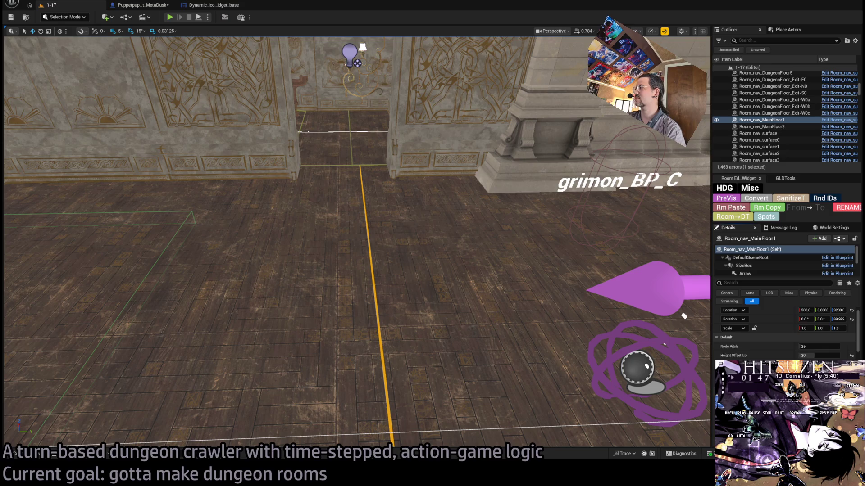
scroll(786, 333, down, 4)
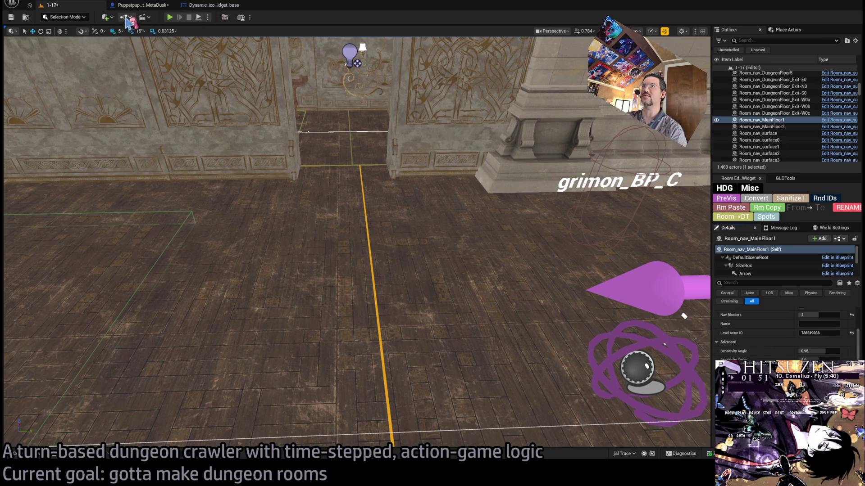
click(216, 6)
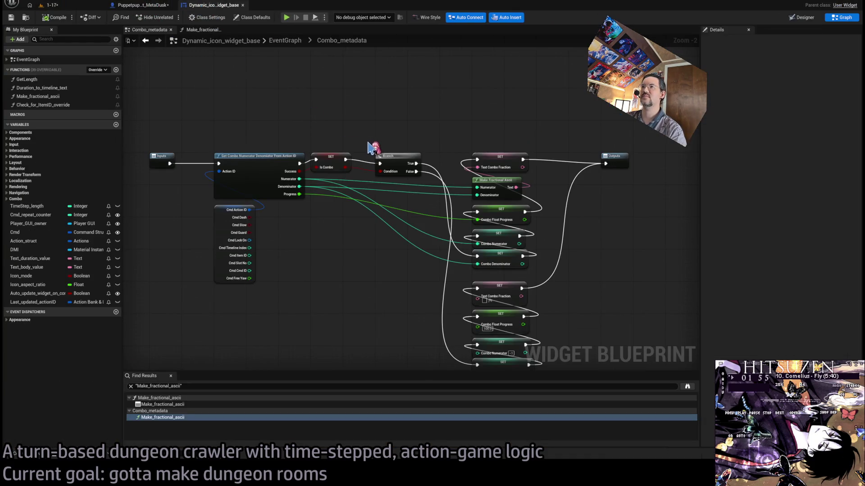
click(79, 7)
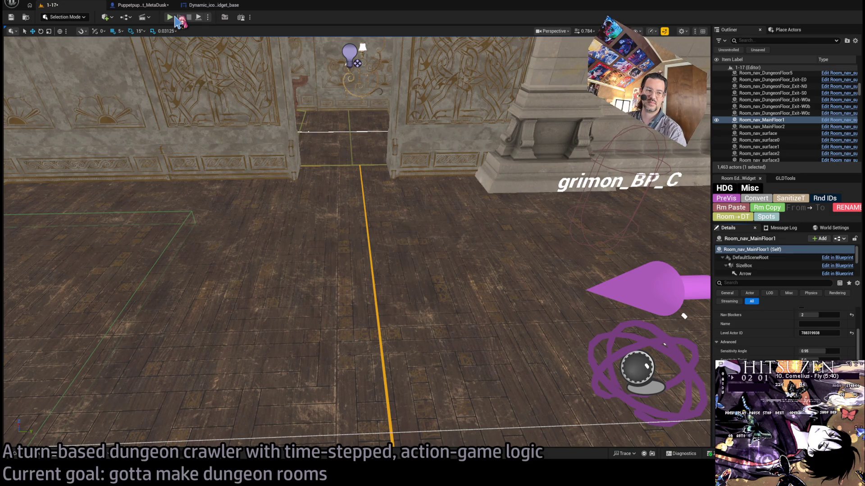
- Play-test 1-17 with the Output Log open, executing one planned leap turn, then stop
click(83, 452)
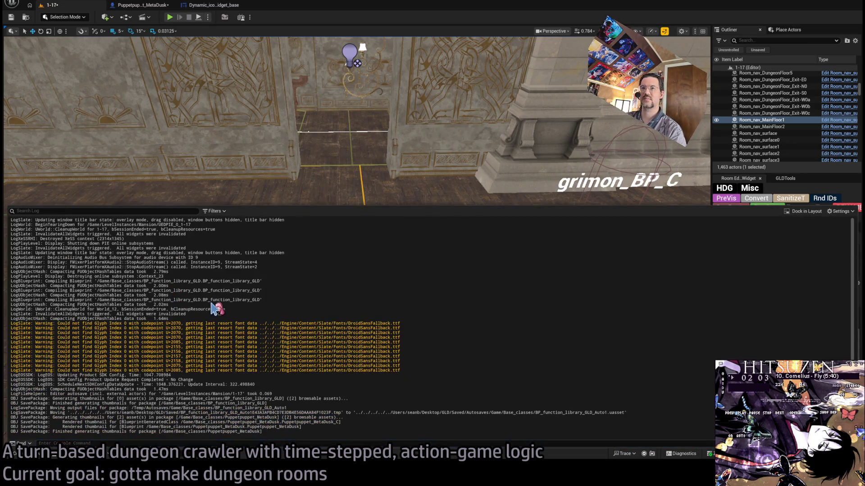
click(170, 18)
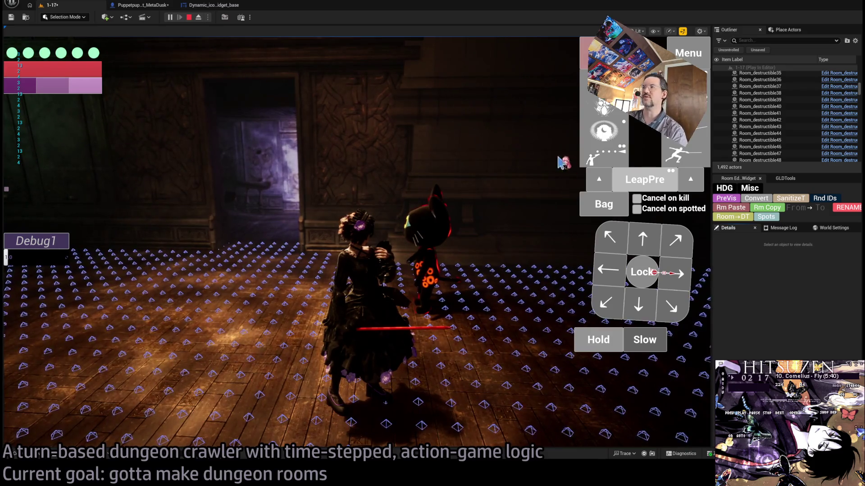
click(632, 191)
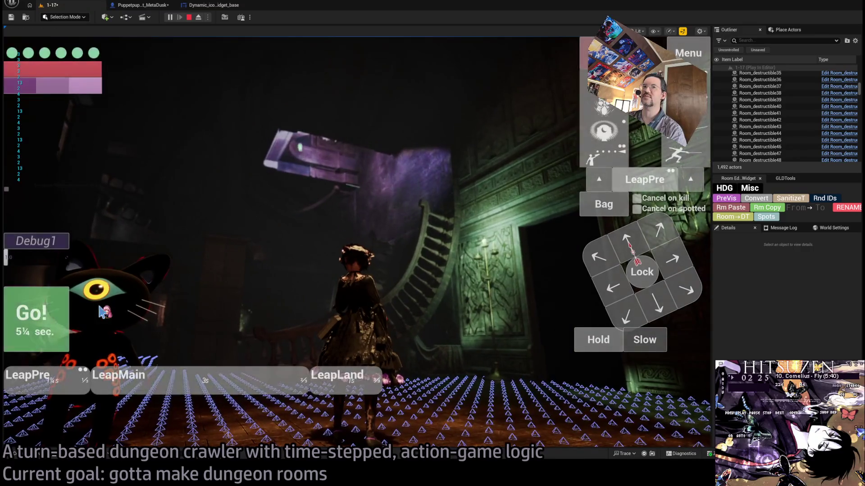
click(49, 333)
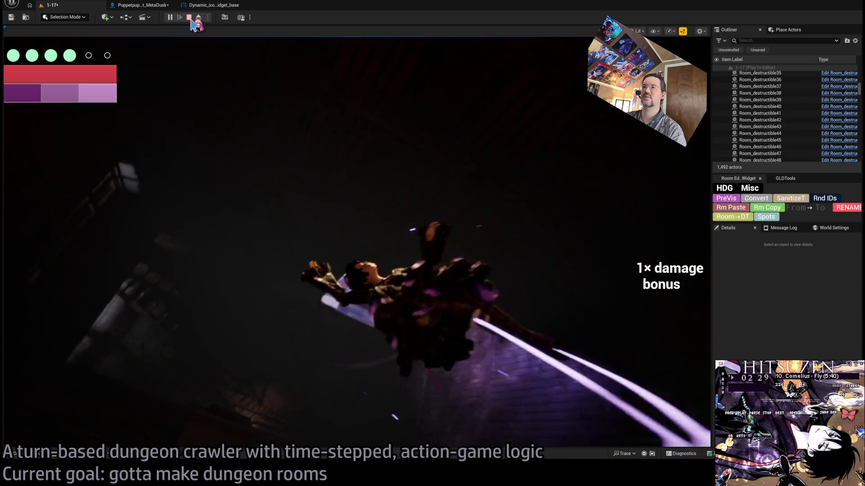
click(188, 17)
click(208, 5)
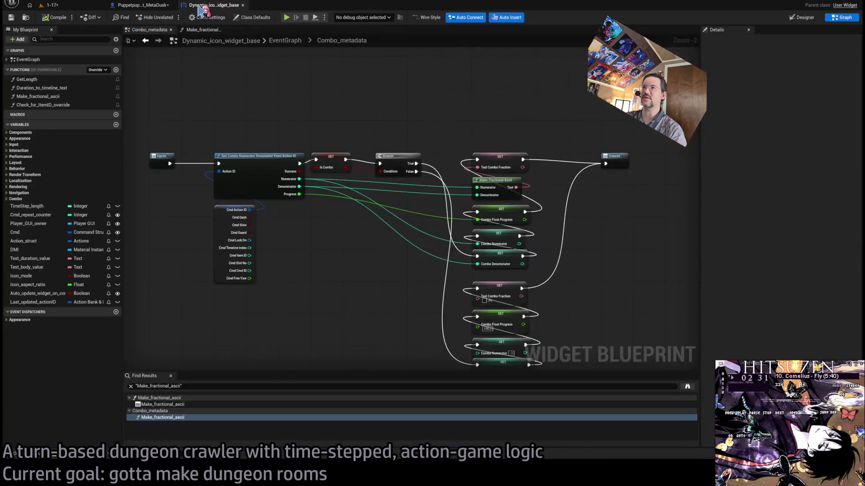
- Open the Combo_metadata collapsed graph from the EventGraph and inspect the Make Fractional Ascii node
scroll(309, 151, up, 2)
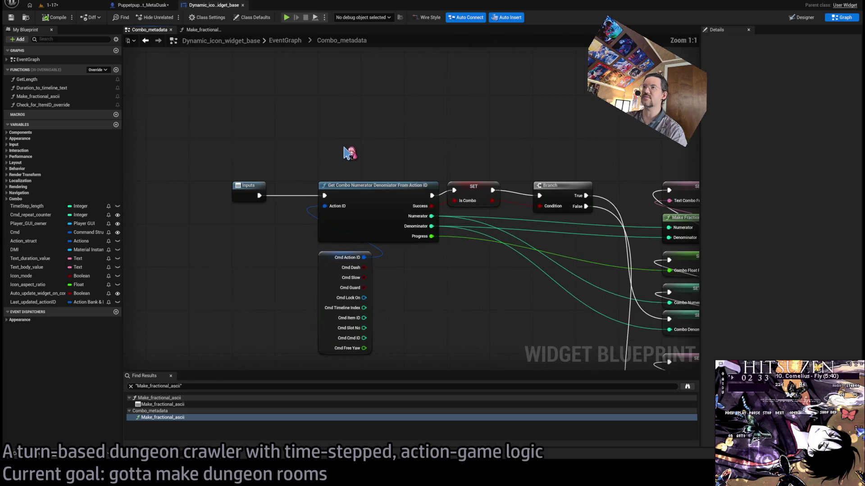
scroll(383, 138, down, 2)
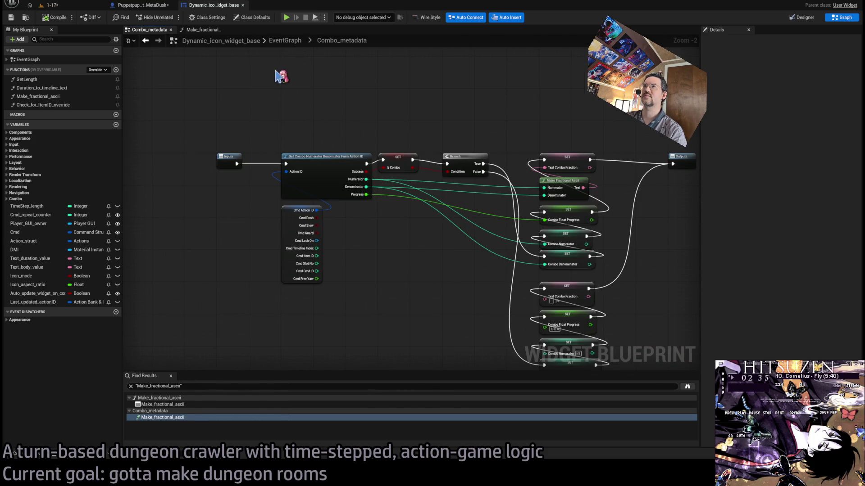
mouse_move(290, 81)
mouse_down()
mouse_move(281, 110)
mouse_move(293, 144)
mouse_move(272, 130)
mouse_move(381, 160)
mouse_up()
click(284, 44)
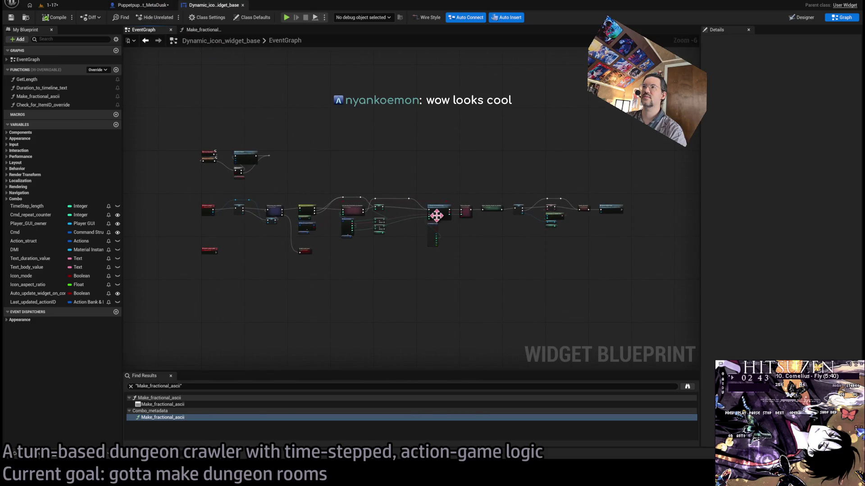
scroll(437, 216, up, 5)
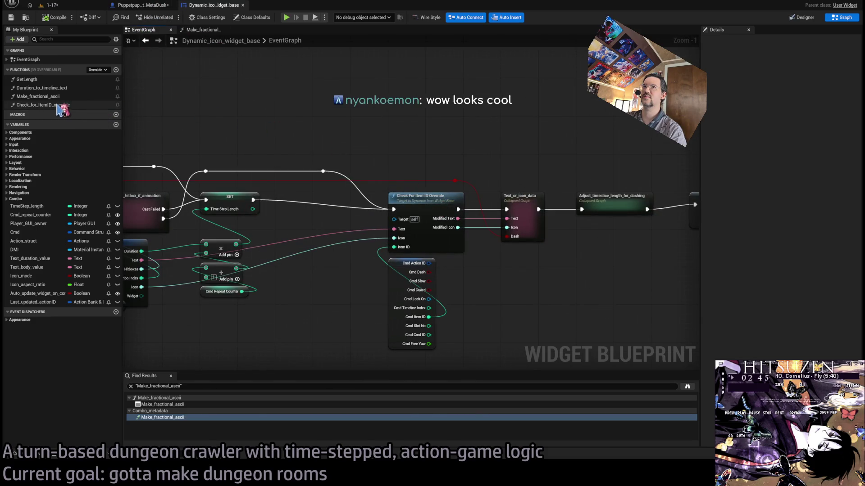
drag(415, 160, 11, 142)
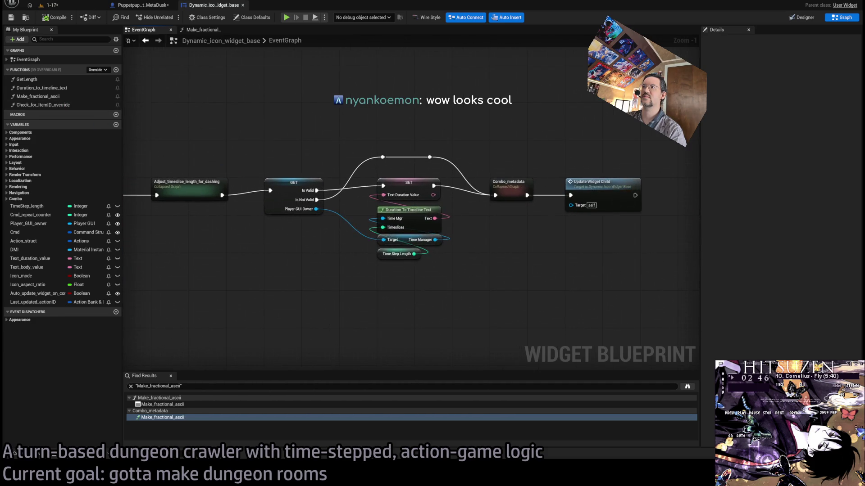
double_click(507, 183)
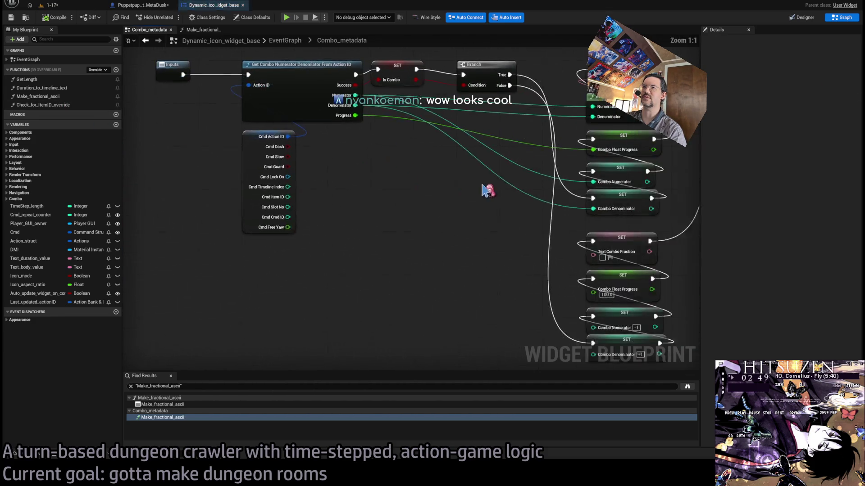
drag(417, 243, 261, 255)
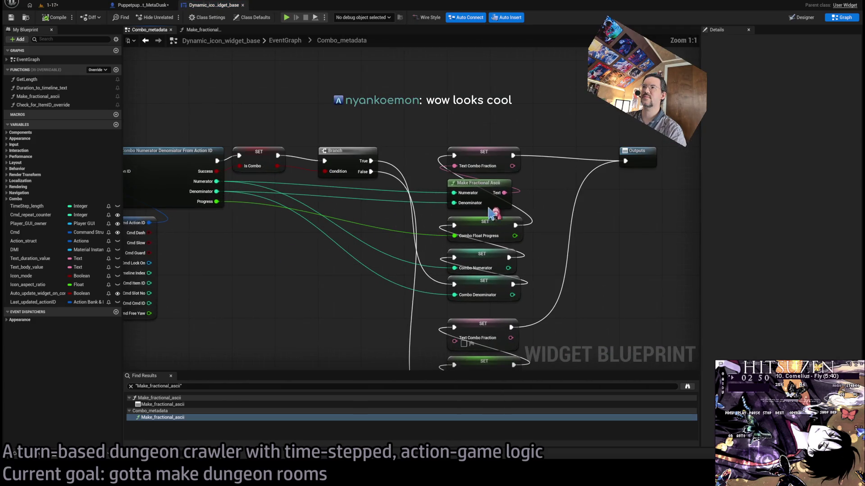
click(486, 183)
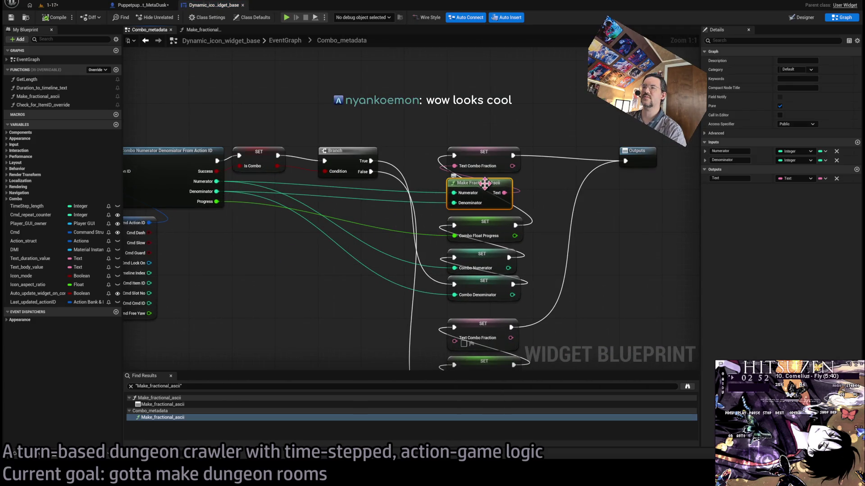
- Add a Print String on the Branch's True output, fed Cmd Action ID through To Text
drag(346, 112, 386, 161)
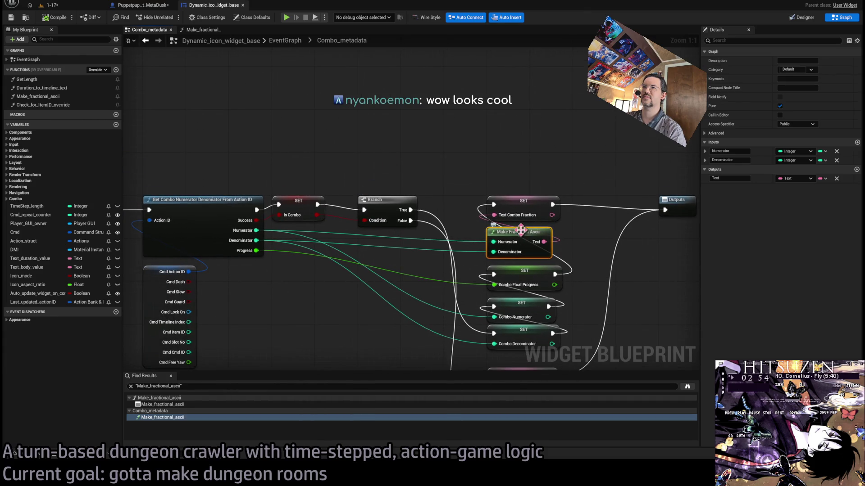
drag(442, 188, 458, 230)
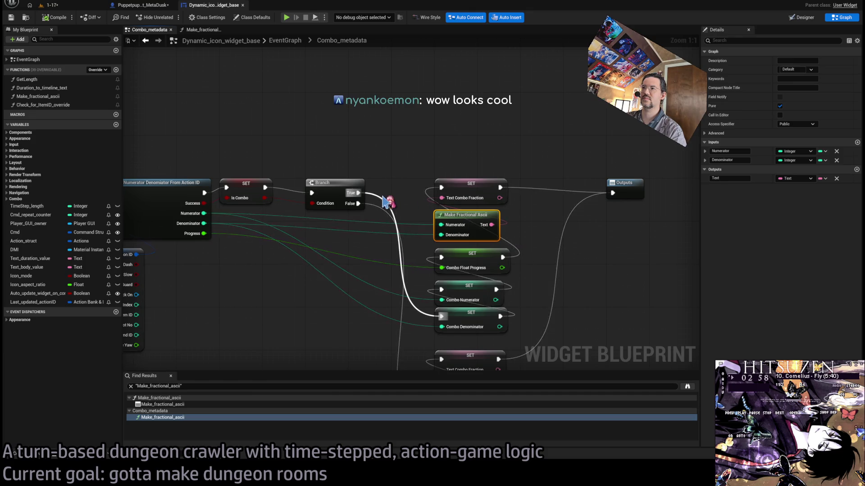
drag(391, 151, 450, 191)
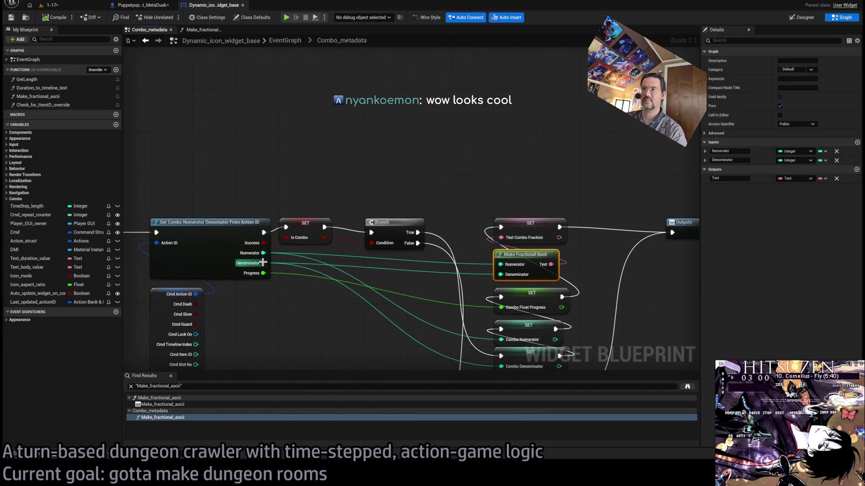
drag(263, 262, 314, 207)
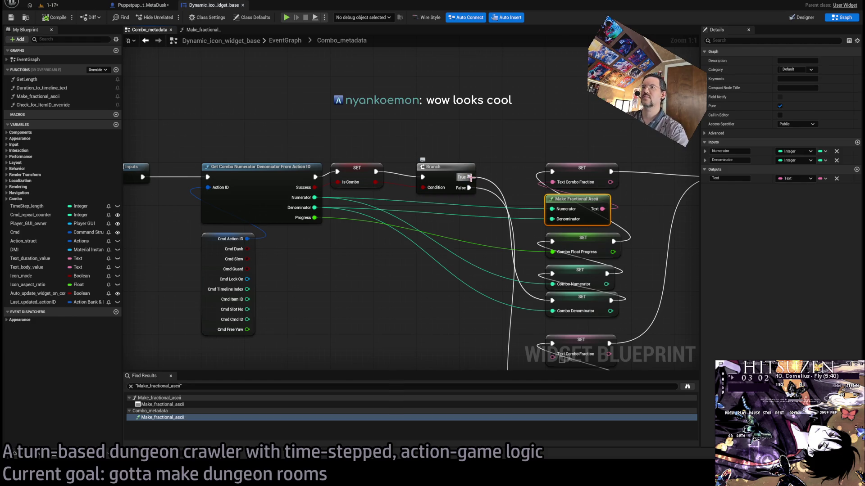
drag(471, 177, 483, 67)
mouse_move(247, 238)
mouse_down()
mouse_move(397, 94)
mouse_move(261, 207)
mouse_up()
drag(246, 238, 511, 88)
drag(247, 239, 359, 88)
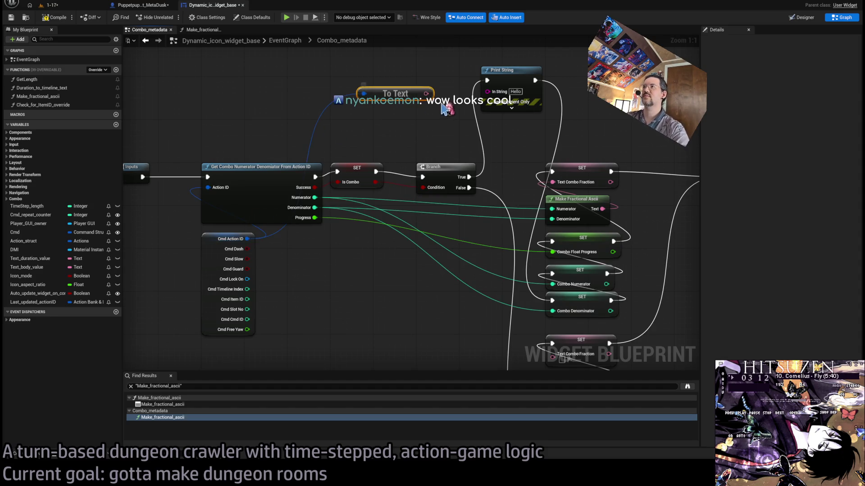
click(72, 6)
- Play 1-17 and read the Make_fractional_ascii switch-case warnings in the Output Log, then stop
click(169, 17)
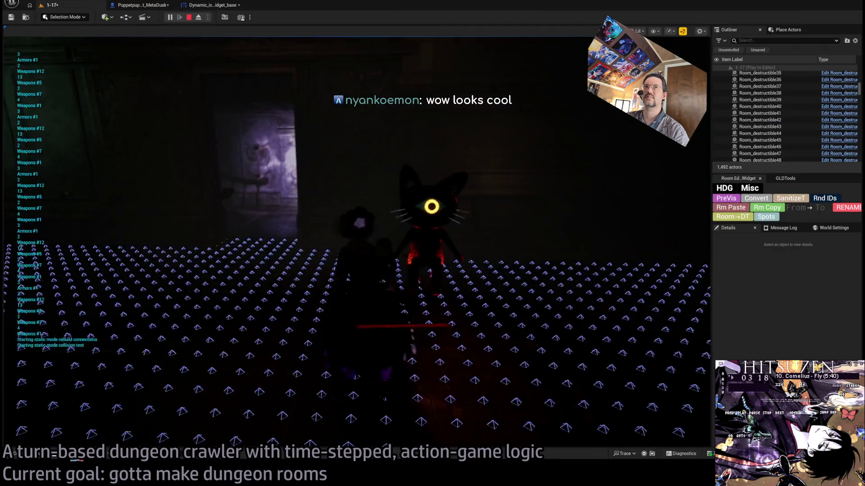
click(59, 453)
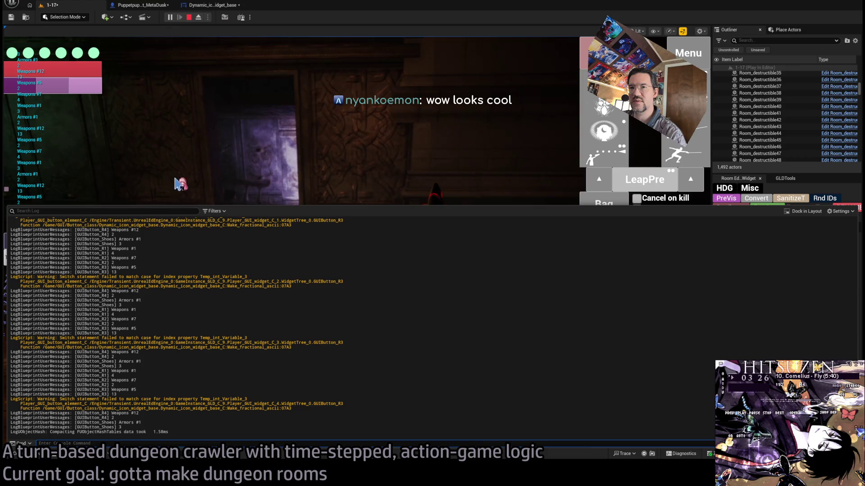
click(189, 17)
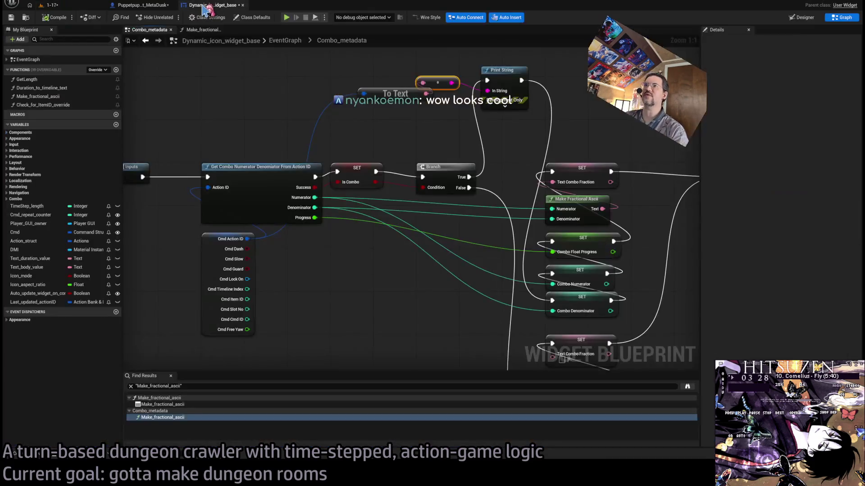
click(52, 5)
- Open Actions04_Weapons_DT from the RPG folder and inspect the Blank1 and RapierR3a rows
click(43, 456)
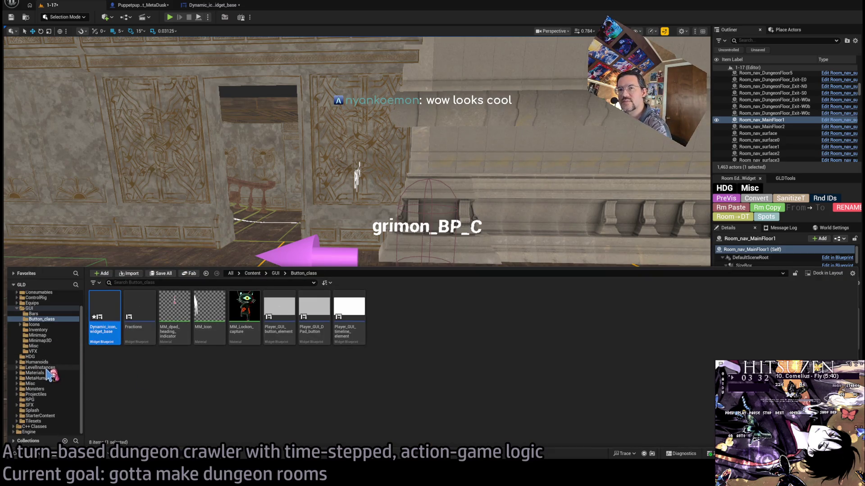
click(45, 378)
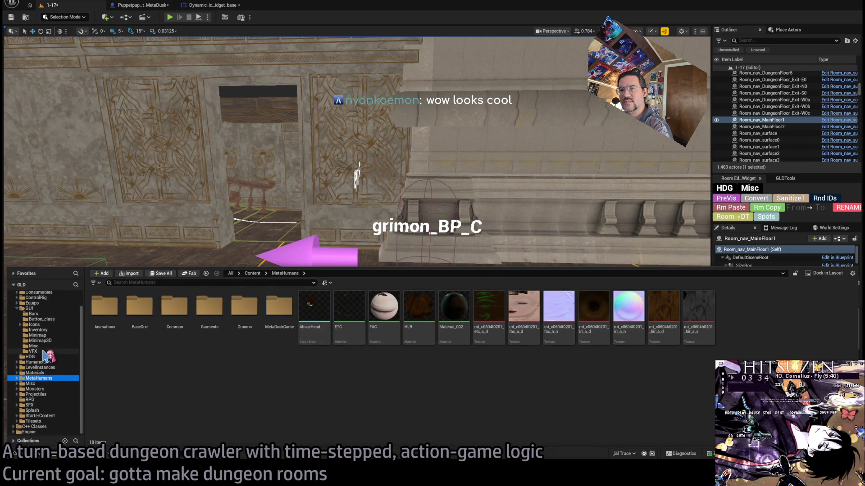
click(46, 395)
click(45, 400)
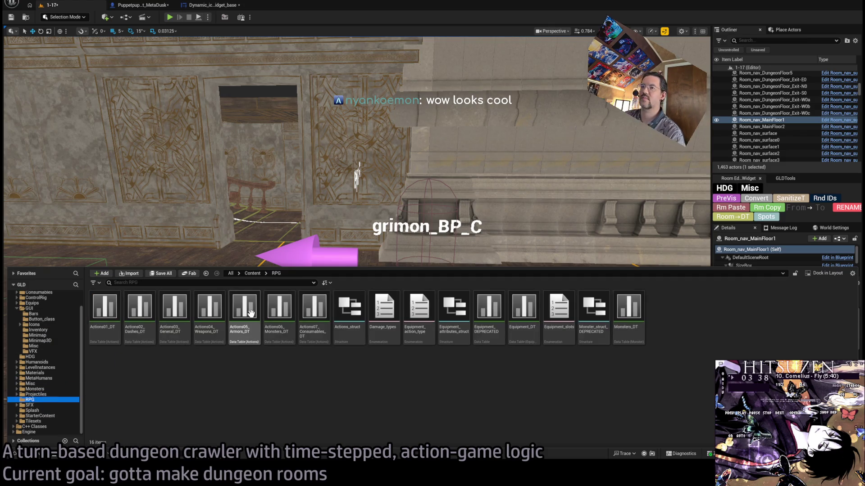
double_click(209, 317)
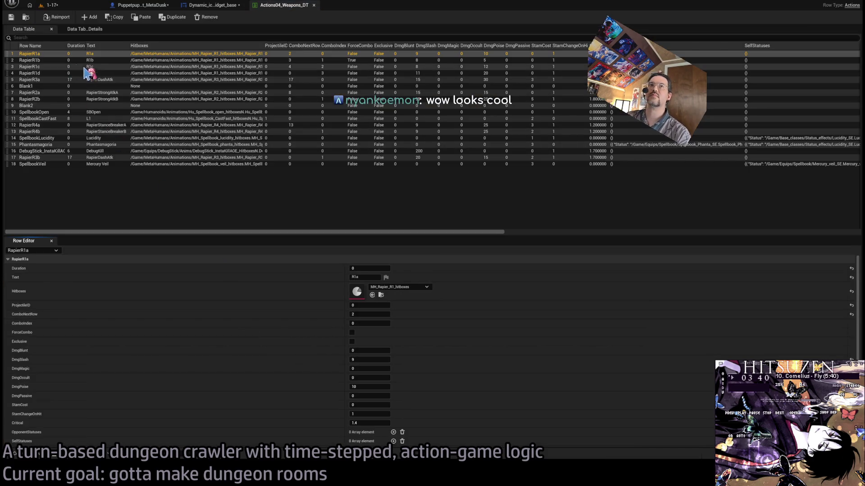
click(105, 86)
click(102, 80)
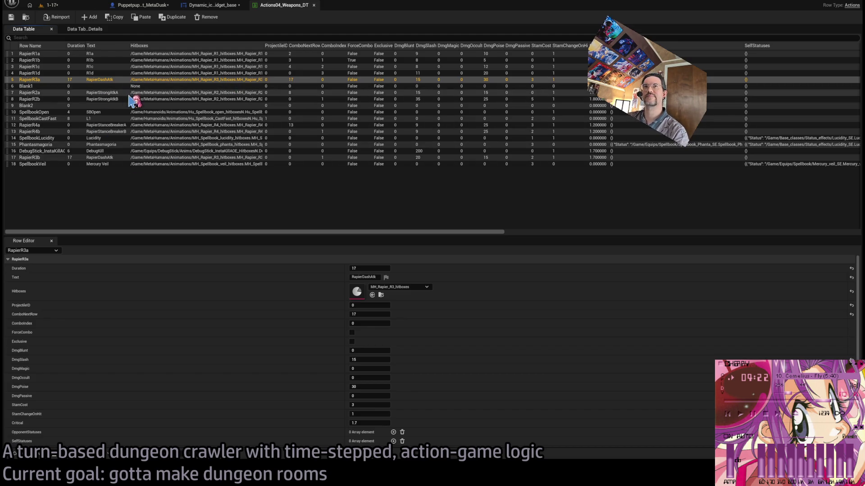
- Copy RapierR3b's values into the empty Blank1 row
click(115, 158)
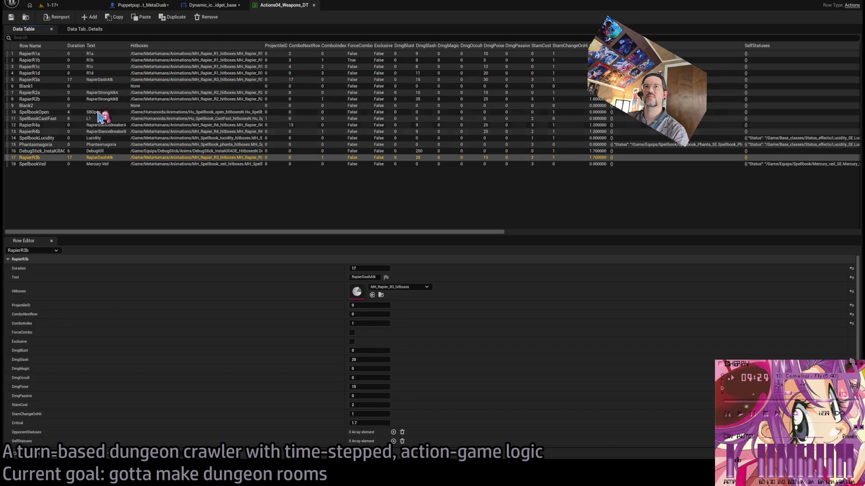
click(104, 86)
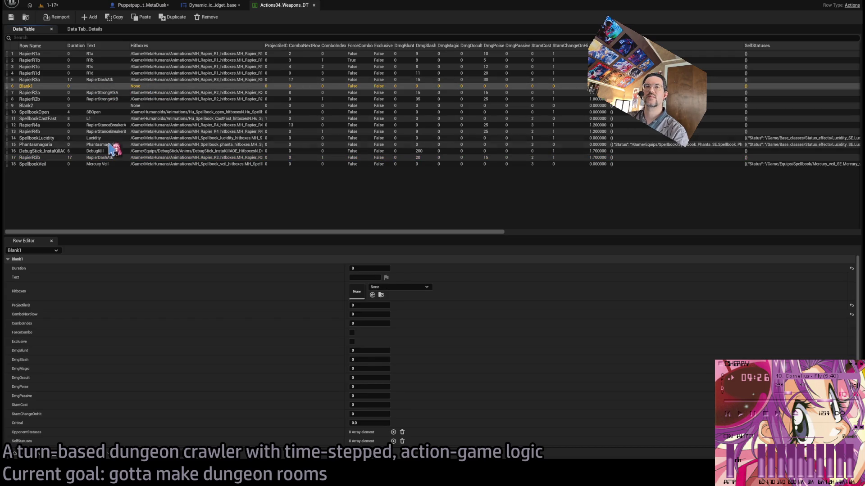
click(109, 158)
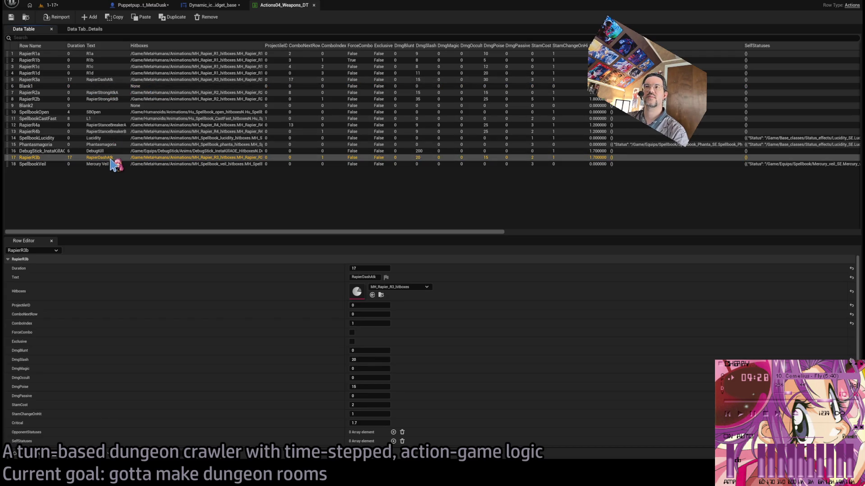
click(100, 87)
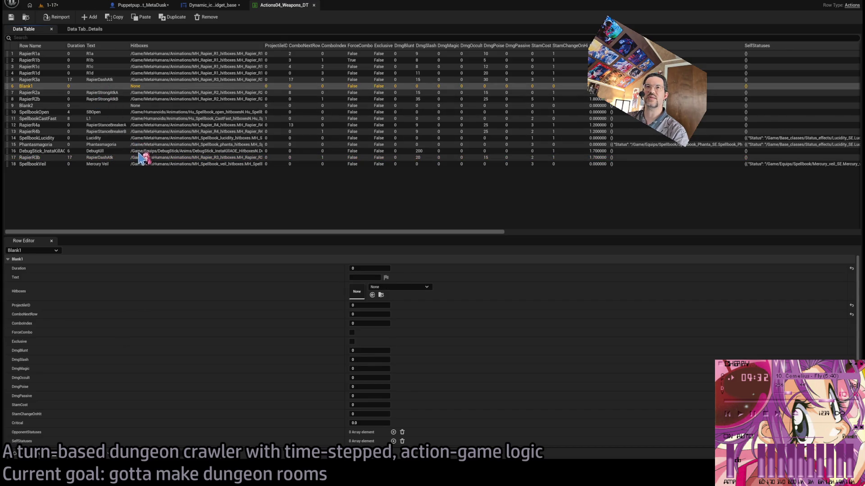
key(ctrl+v)
click(103, 158)
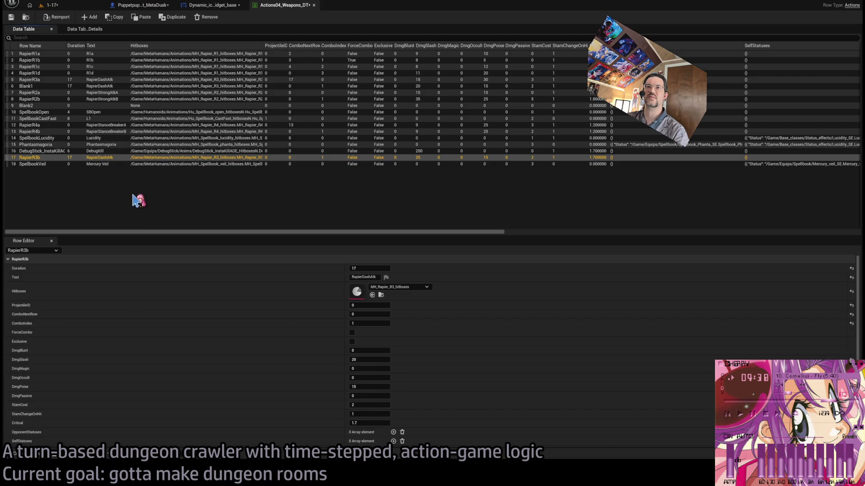
click(74, 180)
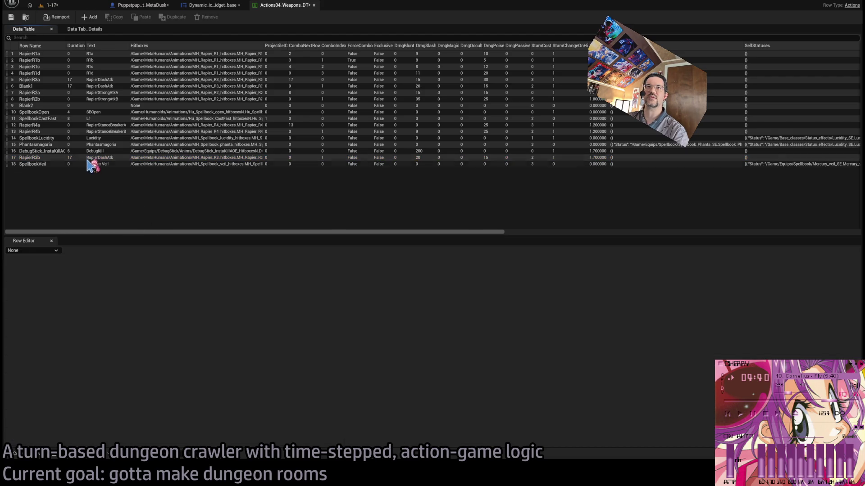
click(94, 107)
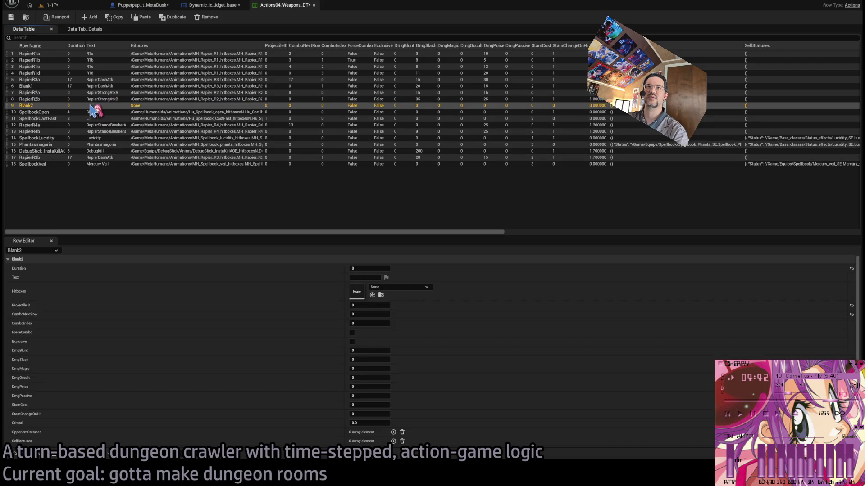
click(92, 87)
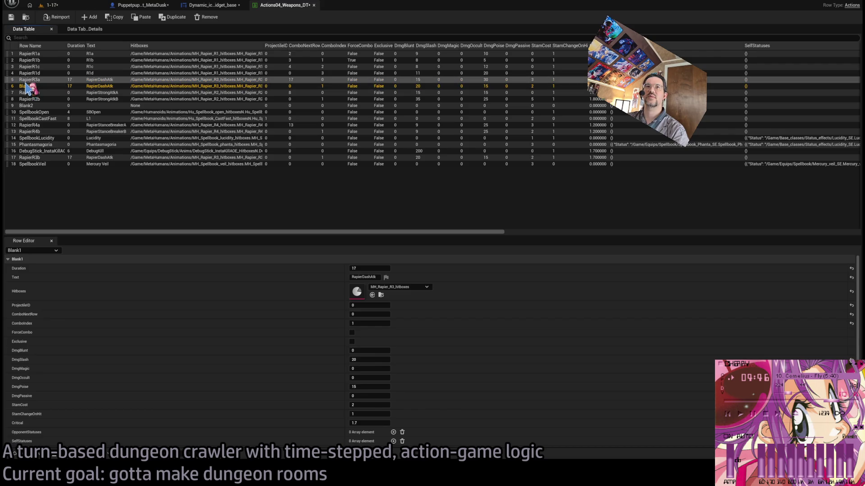
- Paste Blank2's empty values over row 17 and rename it Blank3
click(96, 107)
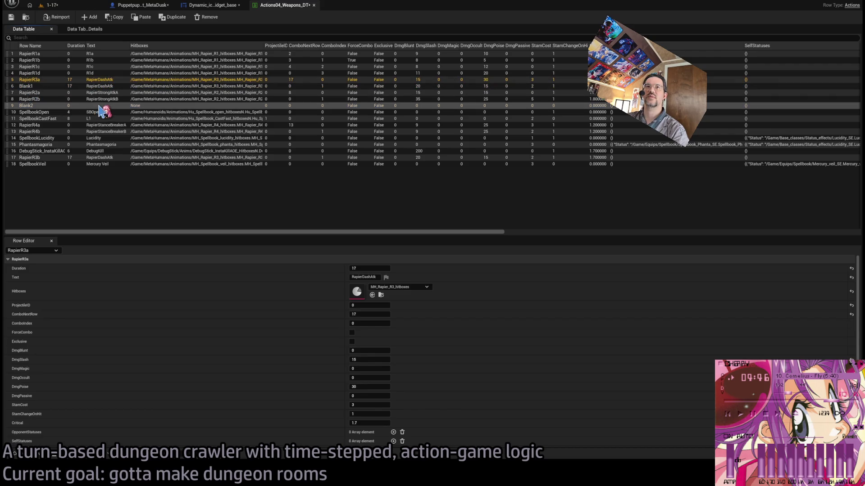
click(110, 158)
key(ctrl+v)
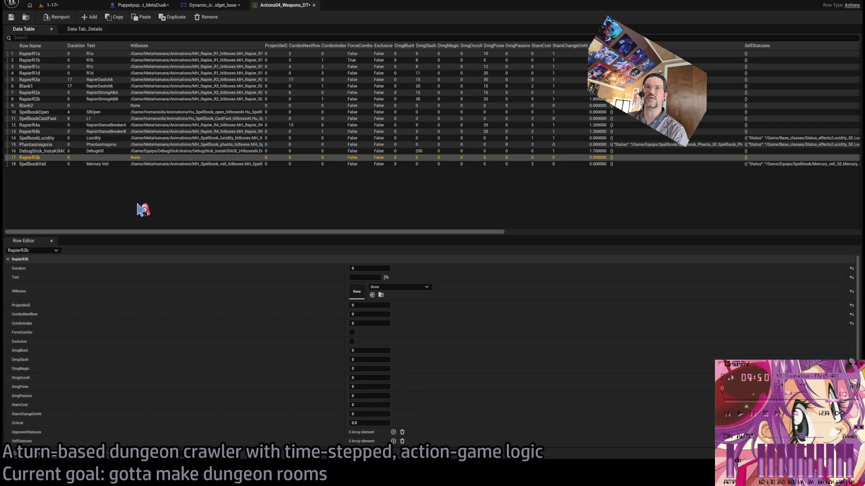
double_click(33, 158)
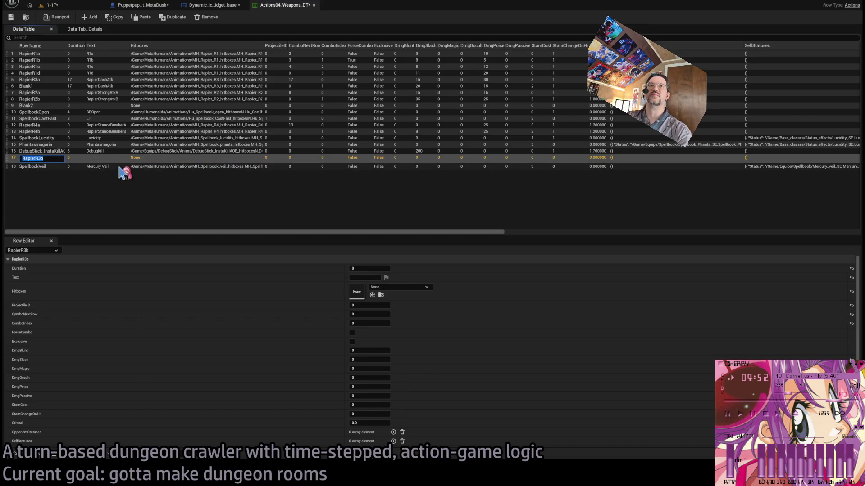
text(Blank2)
click(137, 162)
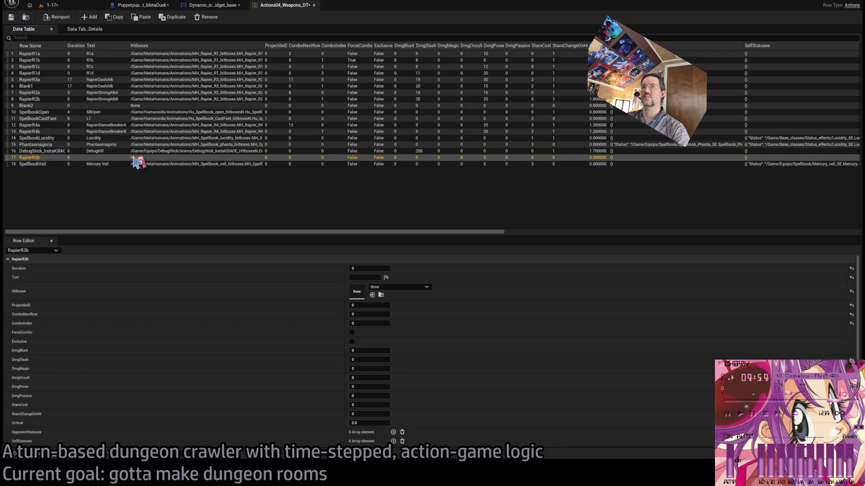
double_click(34, 158)
text(Blank)
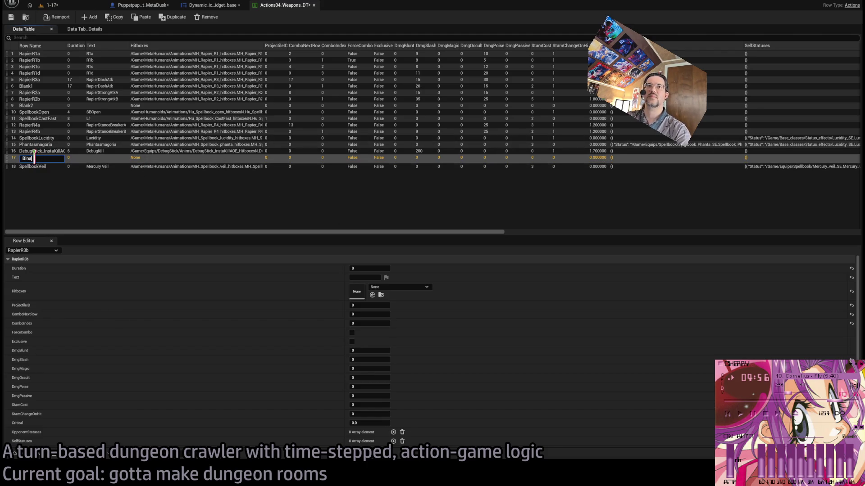
text(3)
key(Return)
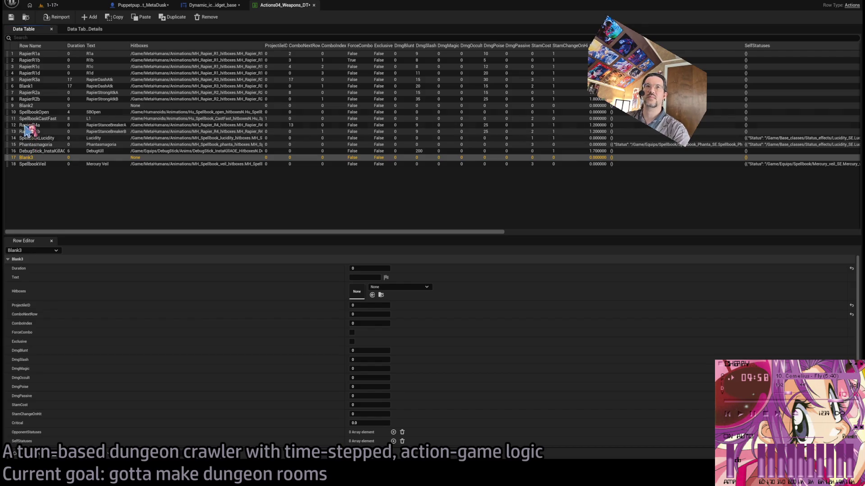
- Rename row 6 from Blank1 to RapierR3b
click(30, 86)
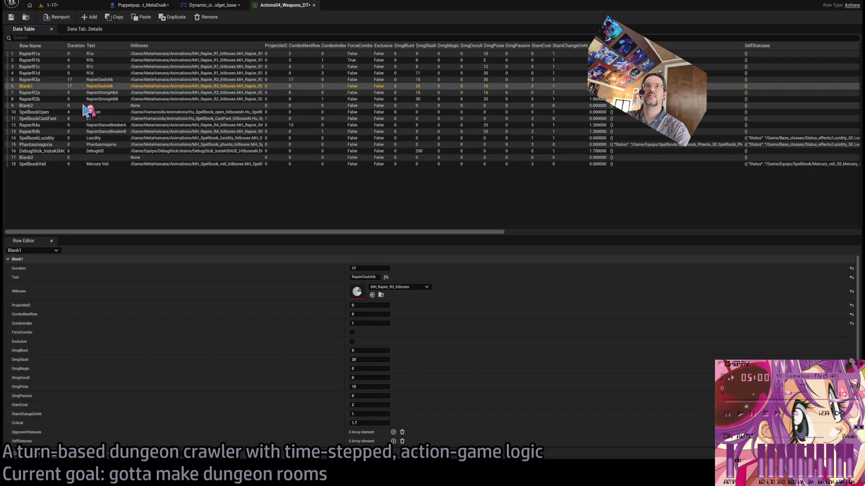
double_click(26, 87)
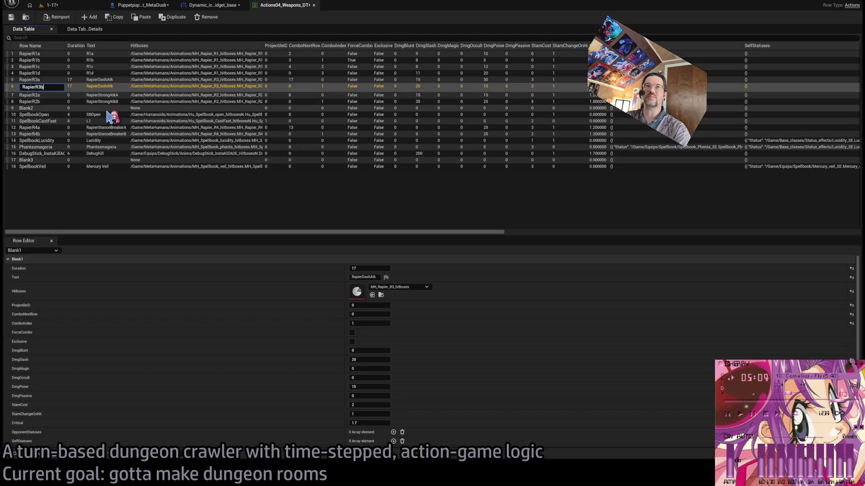
key(Return)
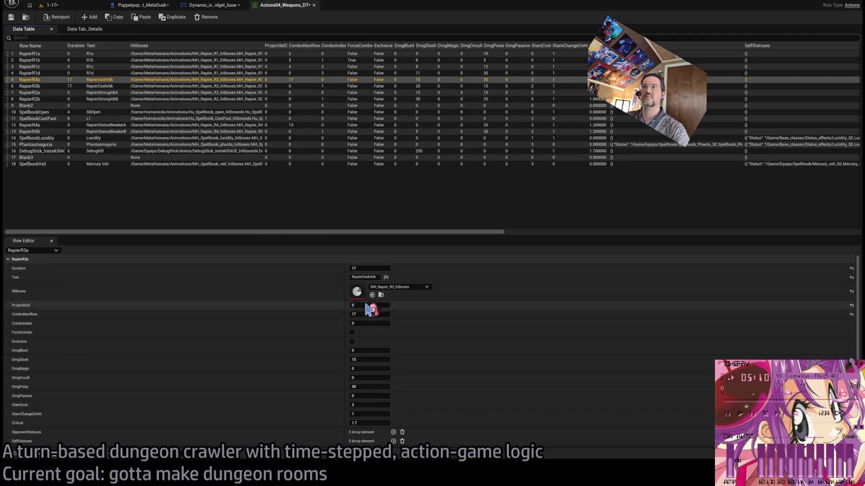
click(116, 87)
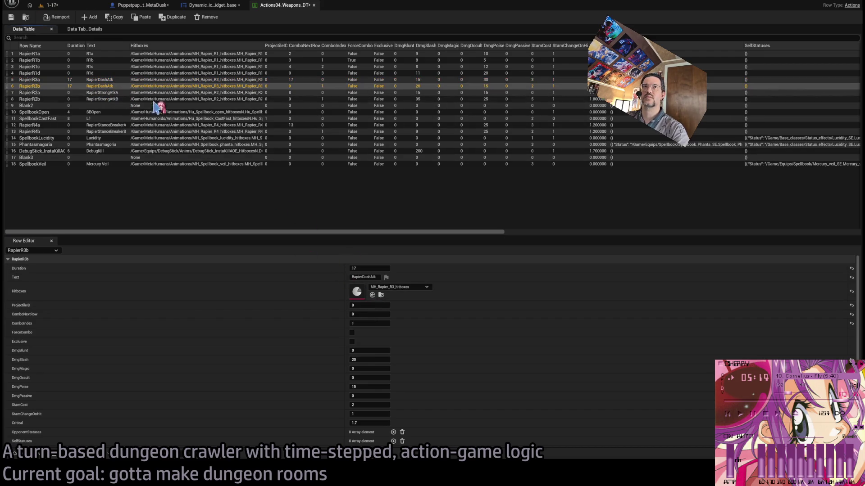
- Set Duration to 0 for both RapierR3b and RapierR3a
click(360, 269)
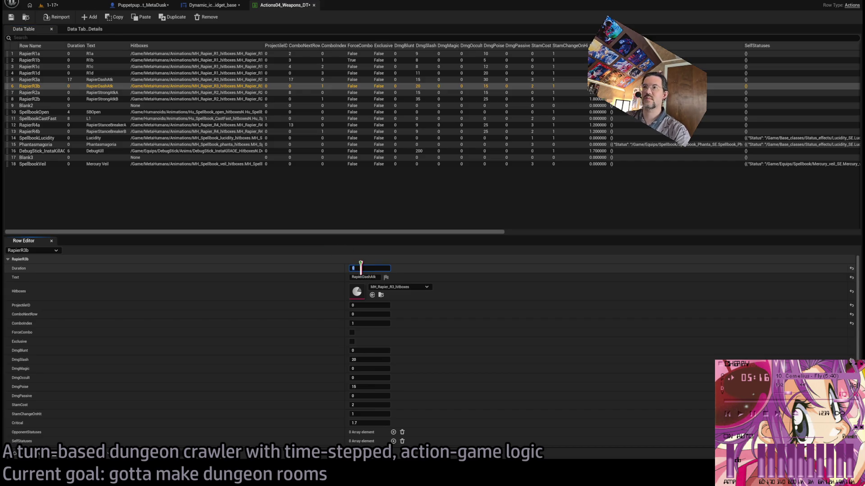
click(127, 79)
click(377, 268)
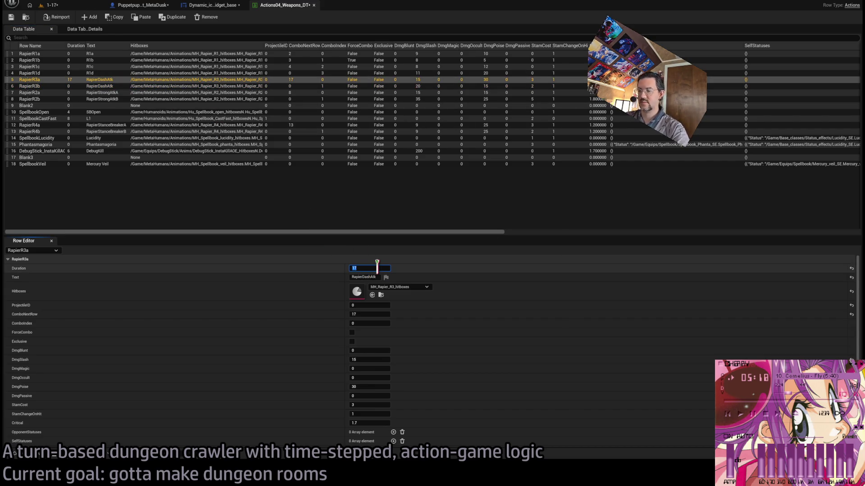
click(112, 86)
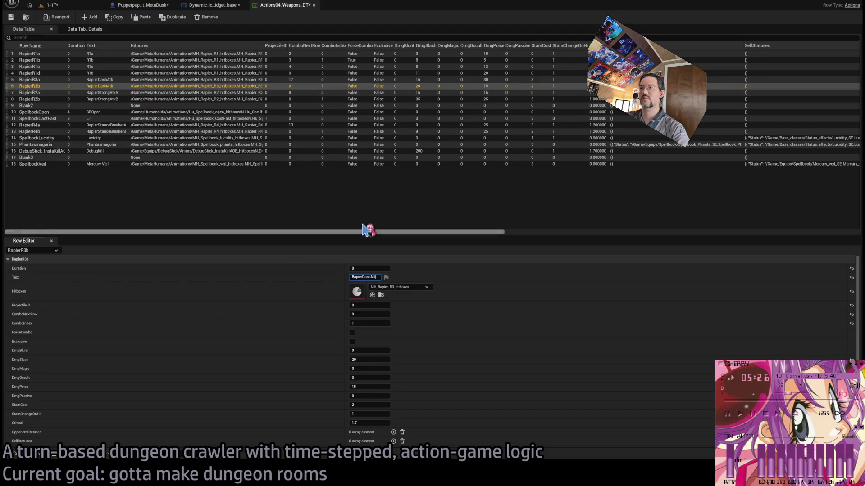
- Set RapierR3a's Text to RapierDashAtkA and its ComboNextRow to 6
click(113, 80)
click(367, 277)
text(A)
key(Return)
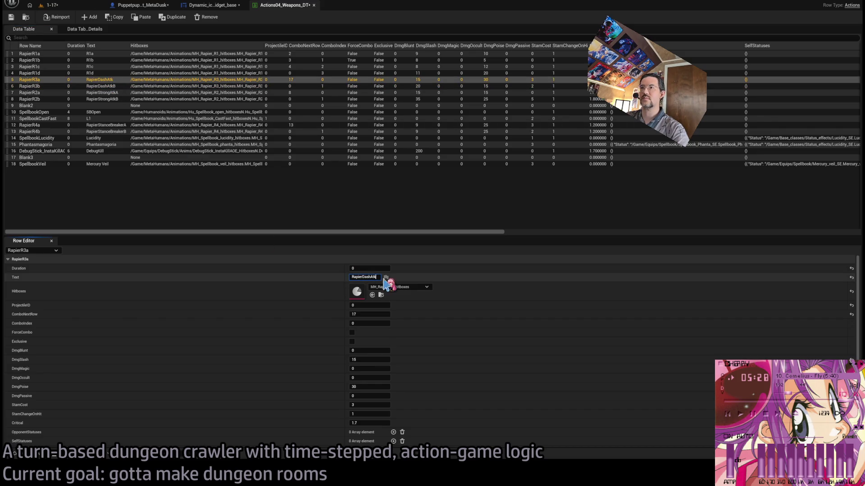
click(115, 86)
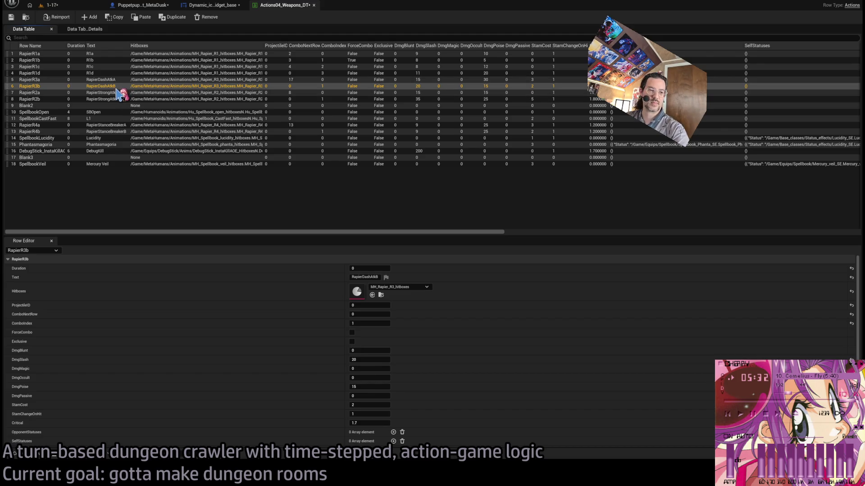
click(47, 80)
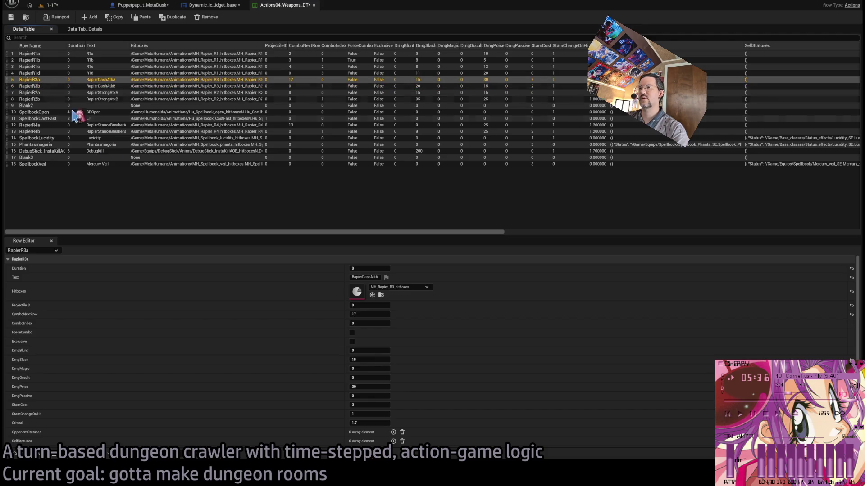
click(367, 314)
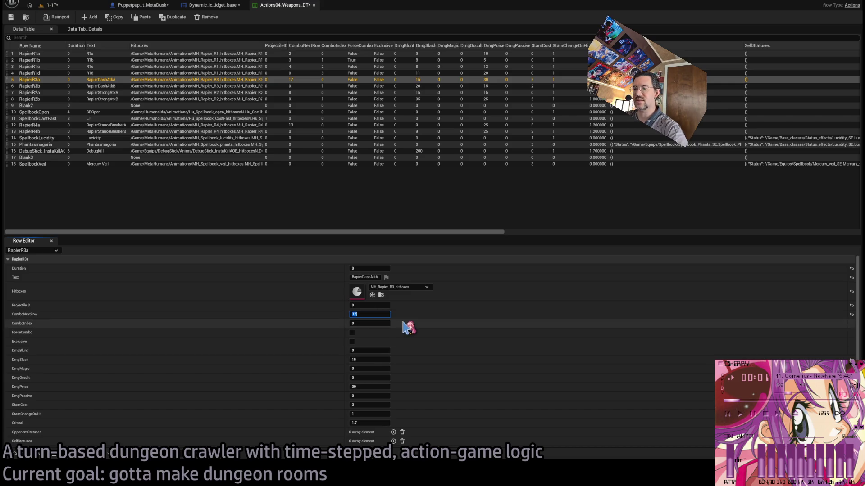
click(53, 6)
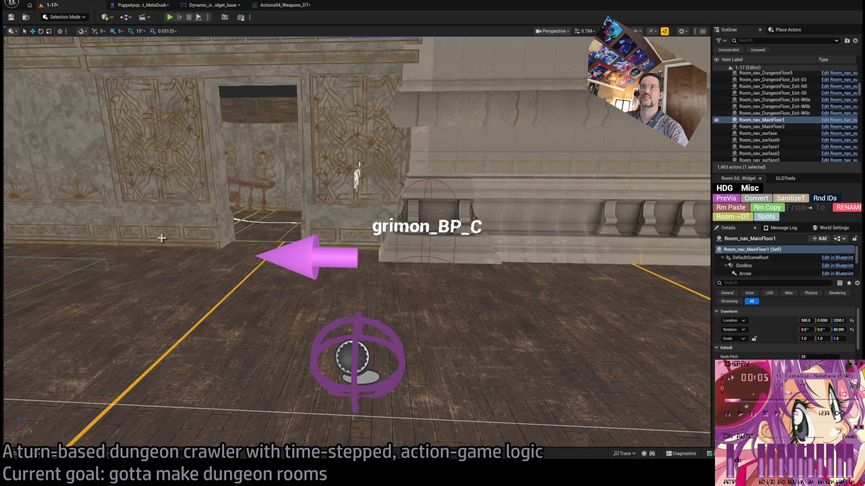
- Play-test 1-17, landing the rapier's leaping thrust on the cat enemy, replay, then stop
click(281, 6)
click(57, 6)
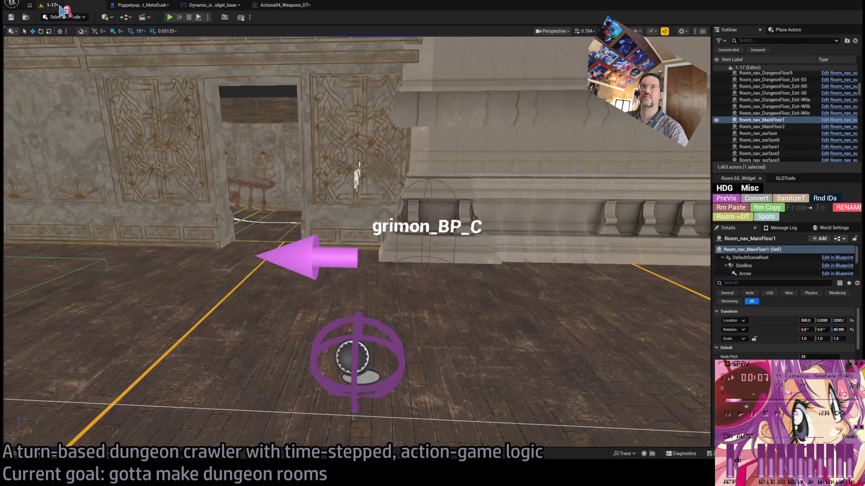
click(33, 454)
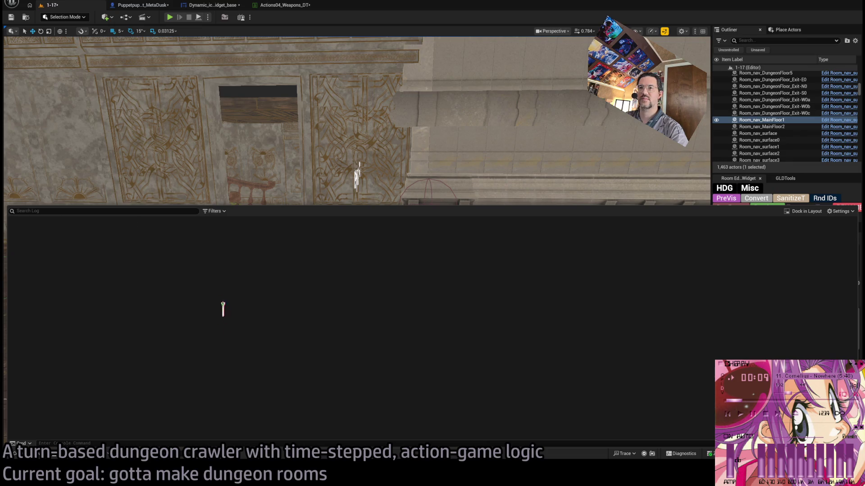
key(alt+p)
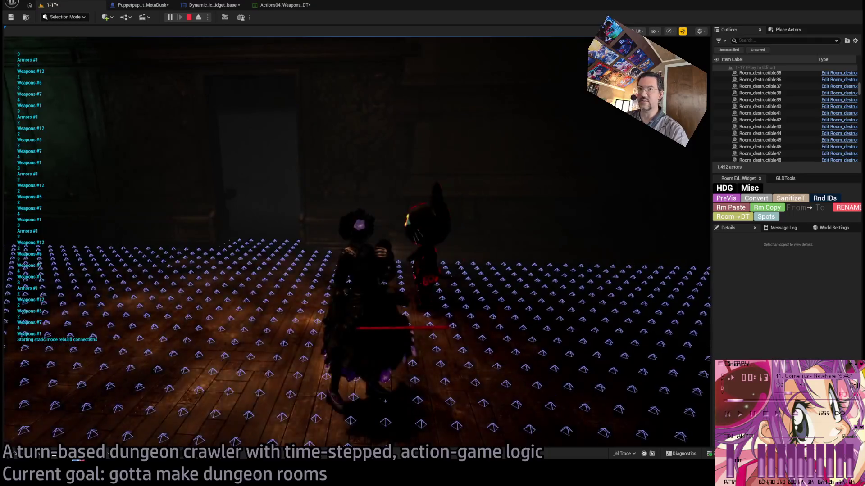
key(ctrl+grave)
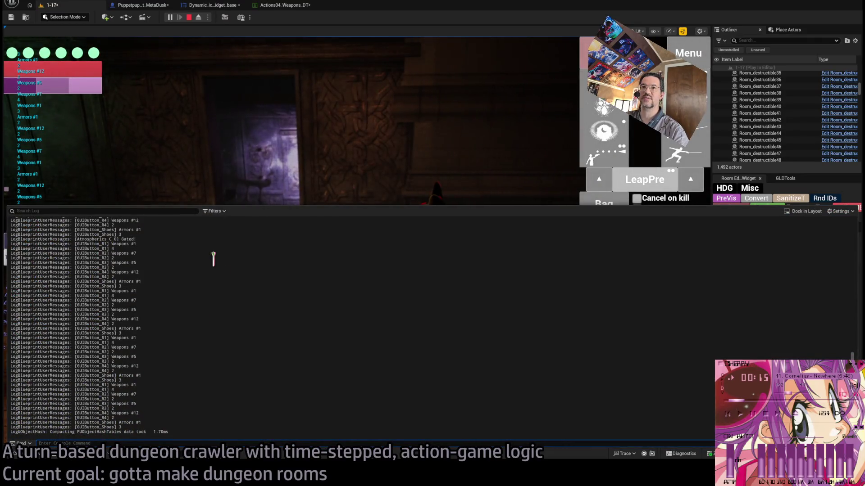
click(216, 166)
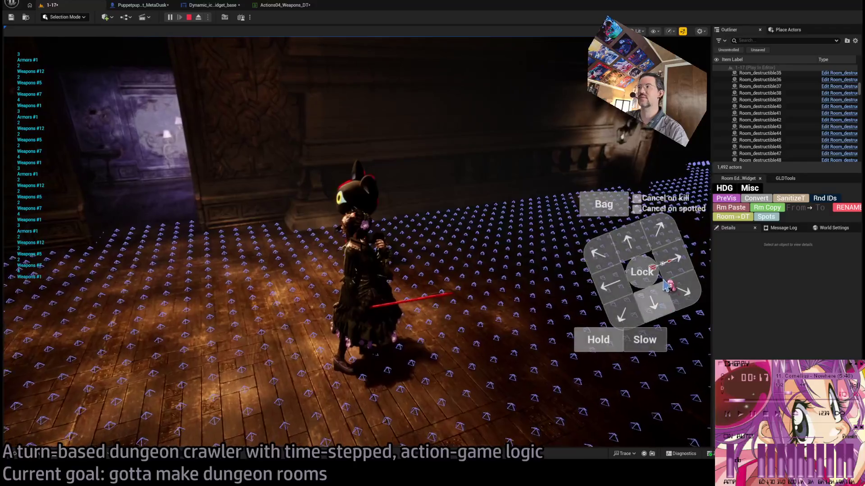
scroll(356, 225, down, 2)
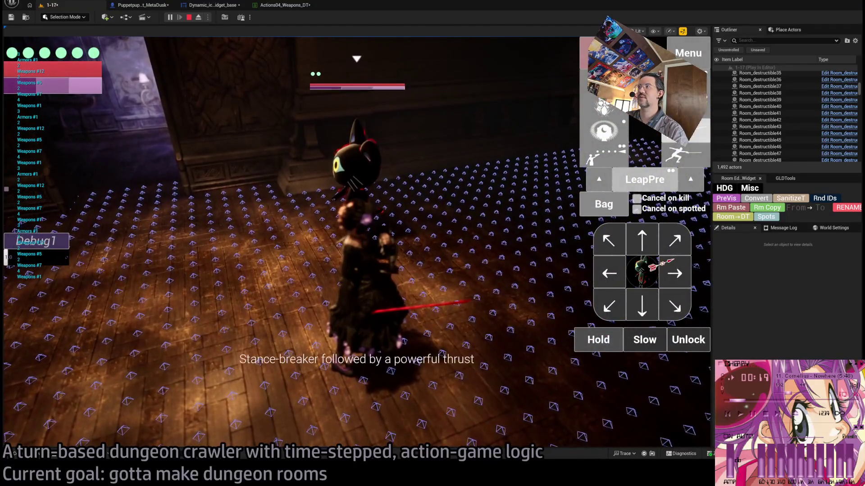
click(495, 274)
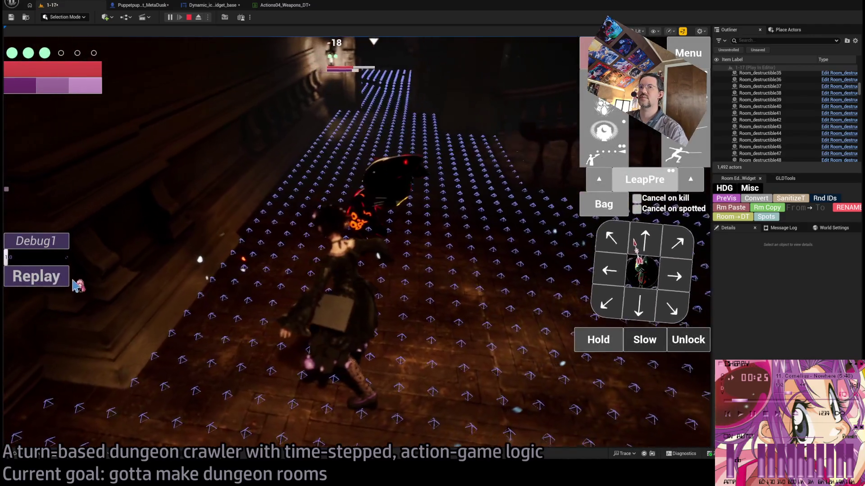
click(67, 278)
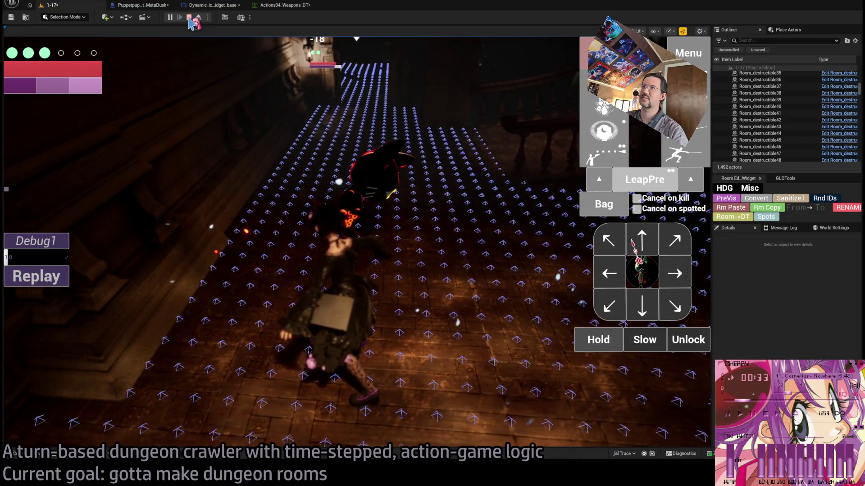
click(189, 18)
click(307, 5)
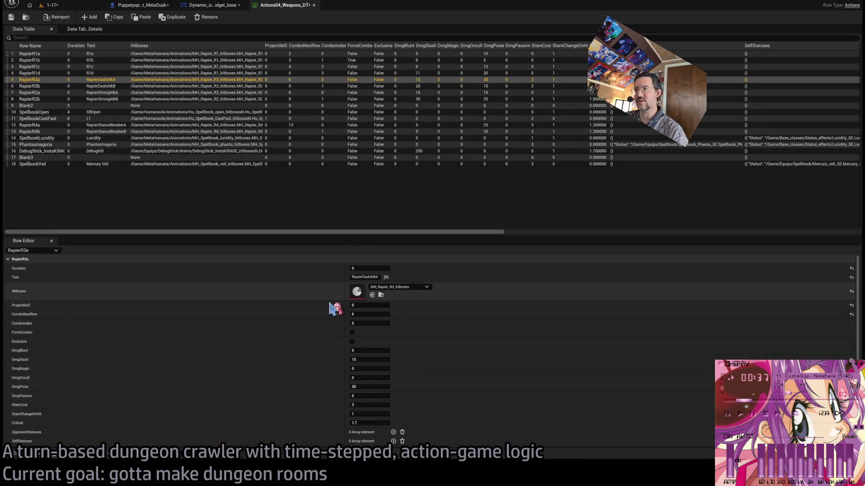
- Compare the RapierR3a and RapierR3b rows and collapse the Sim Params map
scroll(331, 315, down, 5)
scroll(329, 333, up, 5)
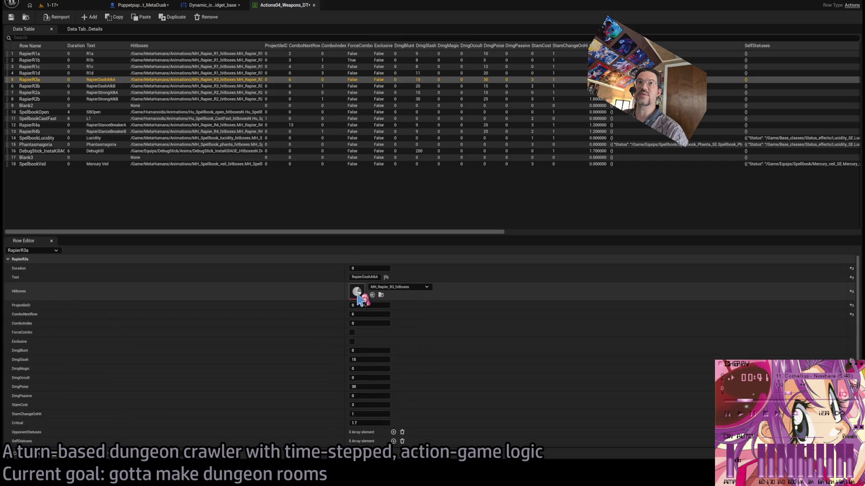
click(118, 86)
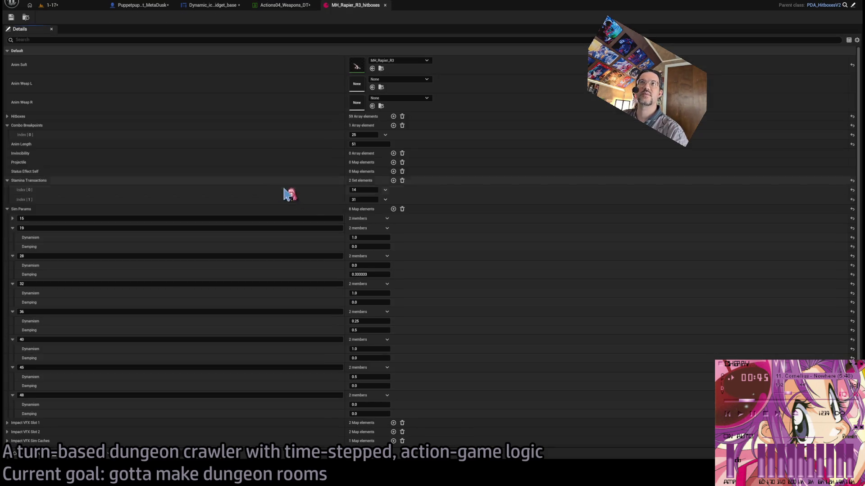
click(7, 209)
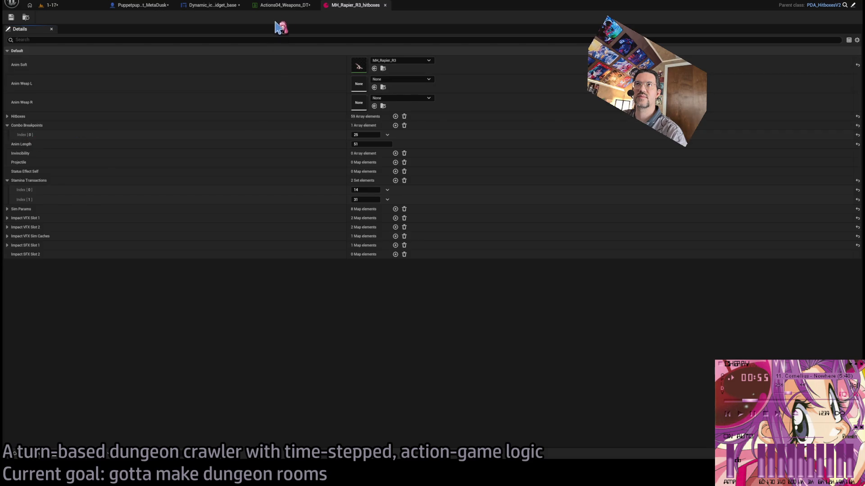
click(284, 5)
click(58, 86)
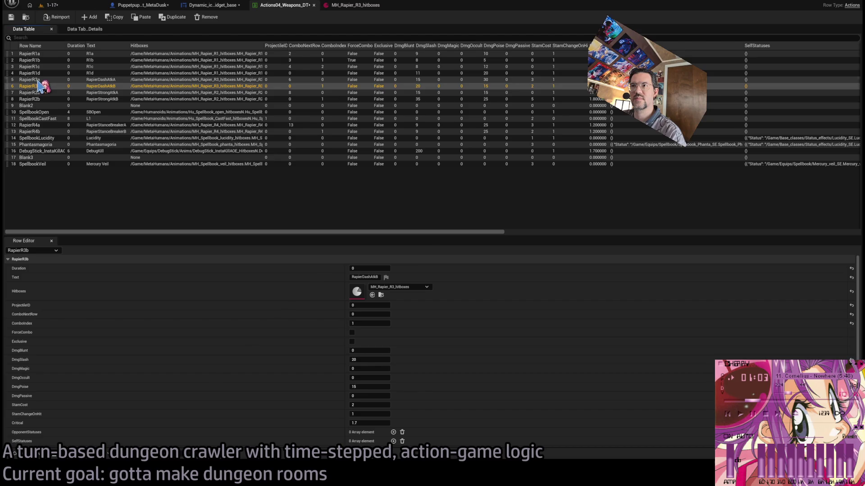
key(Up)
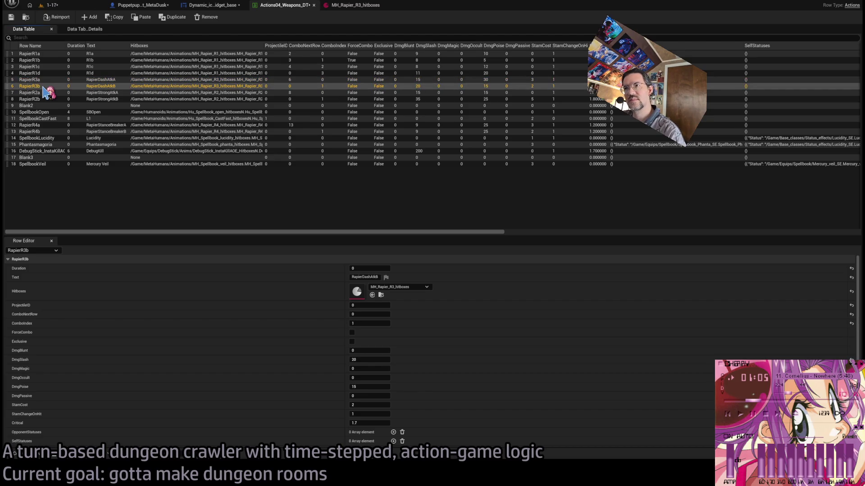
click(41, 80)
- In MH_Rapier_R3_hitboxes, clear and close the Output Log and expand Impact VFX Slot 1
click(321, 5)
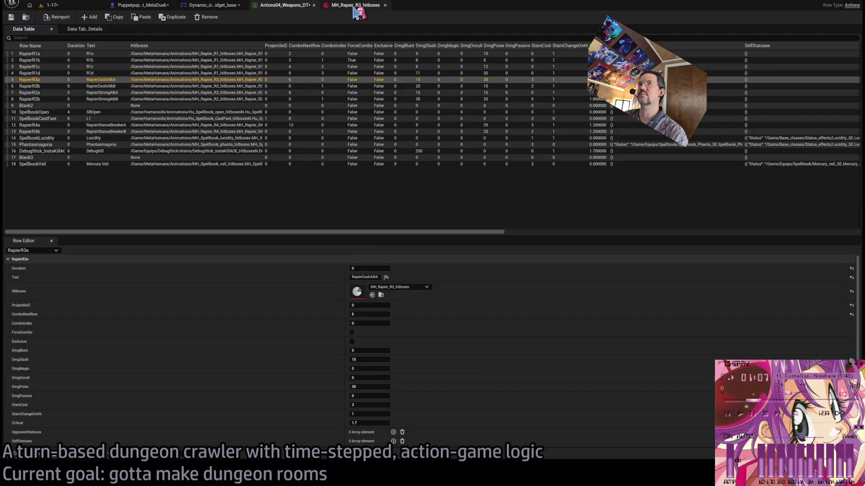
click(56, 457)
scroll(138, 345, down, 2)
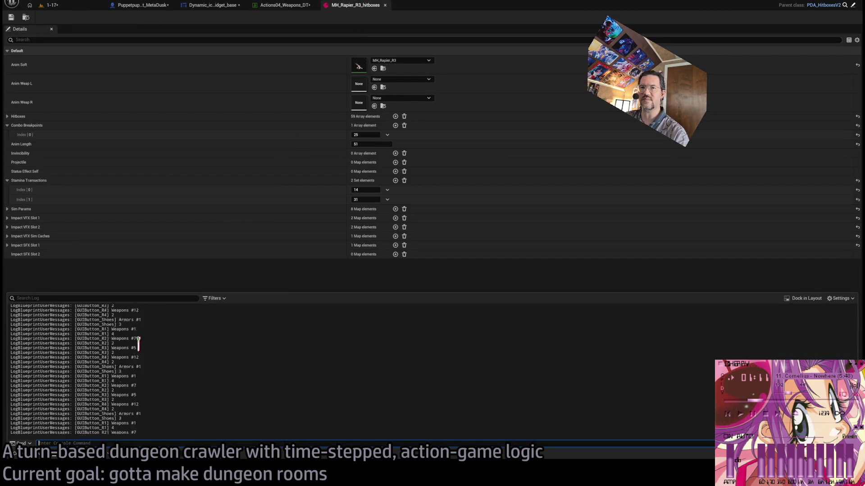
click(194, 347)
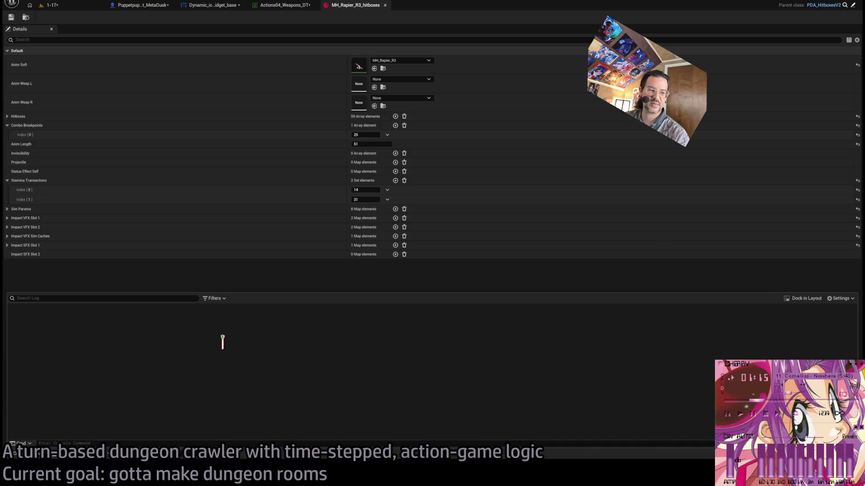
click(336, 280)
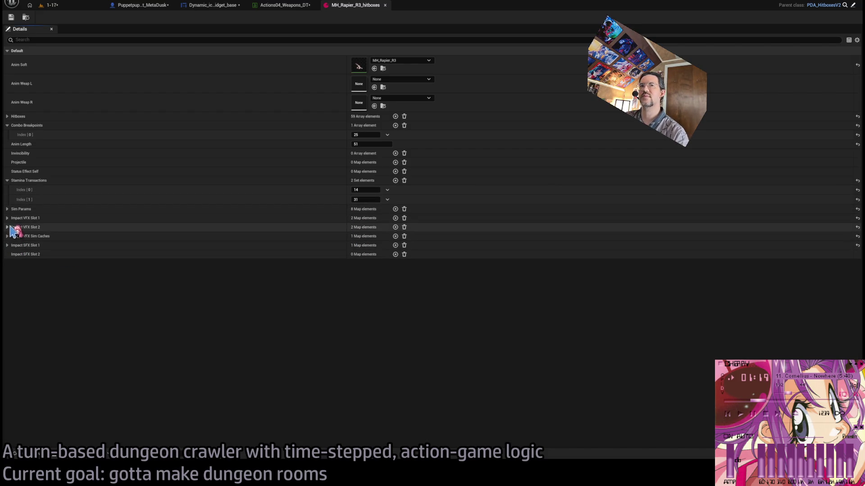
click(7, 219)
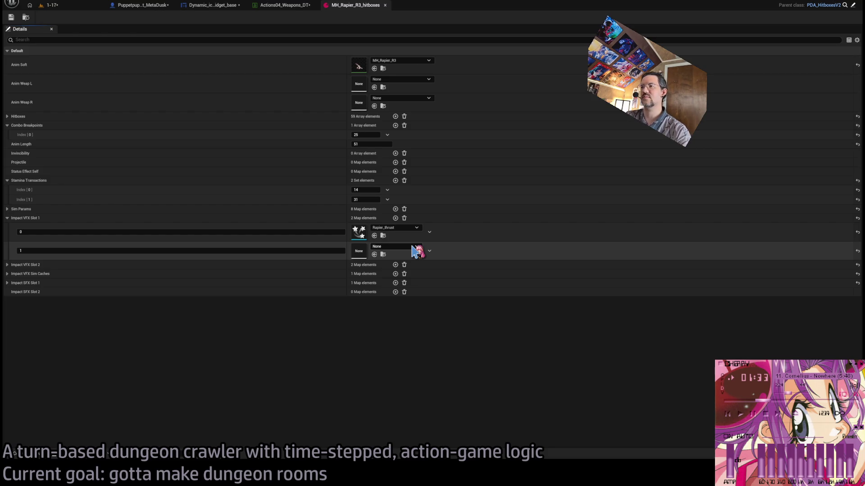
- Set index 1 of Impact VFX Slot 1 and Slot 2 to Rapier_slash
key(ctrl+v)
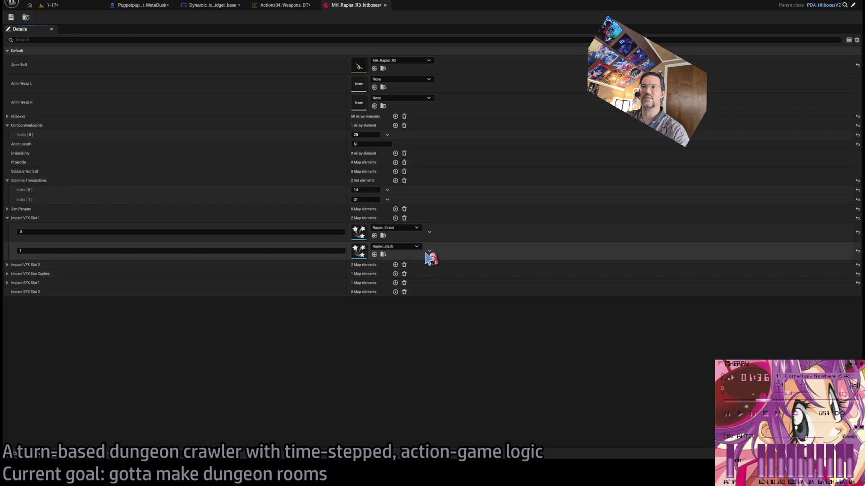
click(7, 267)
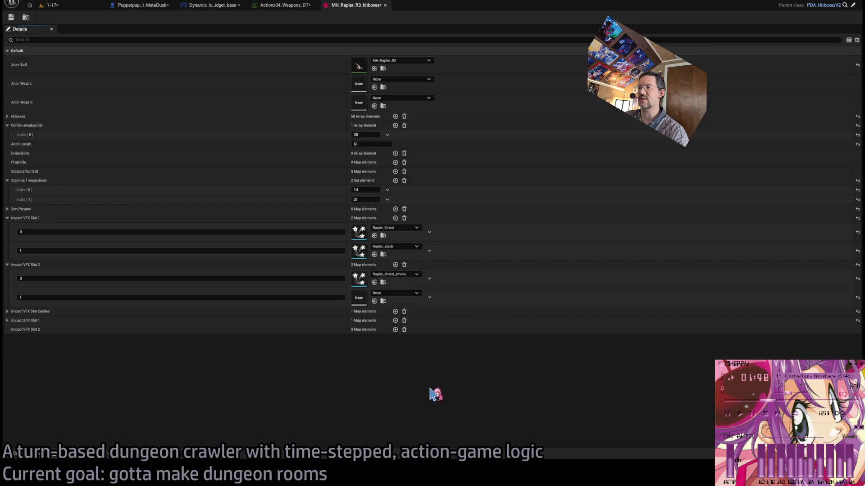
key(ctrl+v)
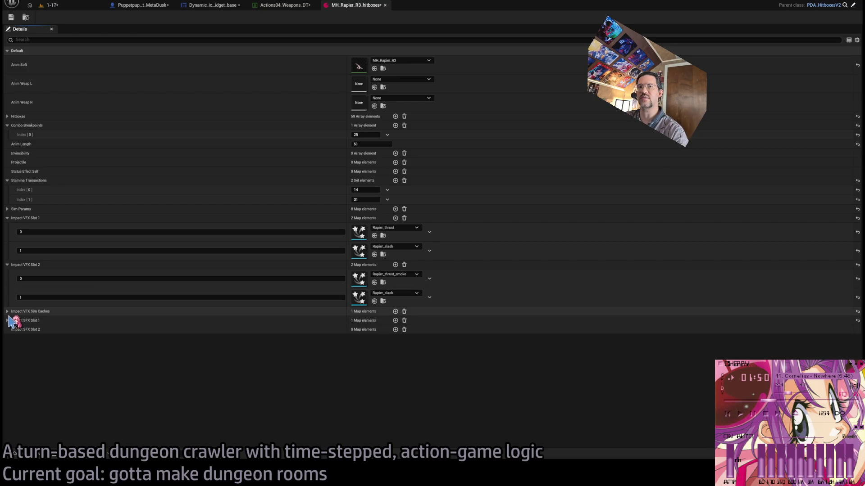
- Add a Rapier_slash_smoke sim cache using Rapier_slash_smoke_cache; set Slot 2 entry 1 to Rapier_slash_smoke
click(7, 311)
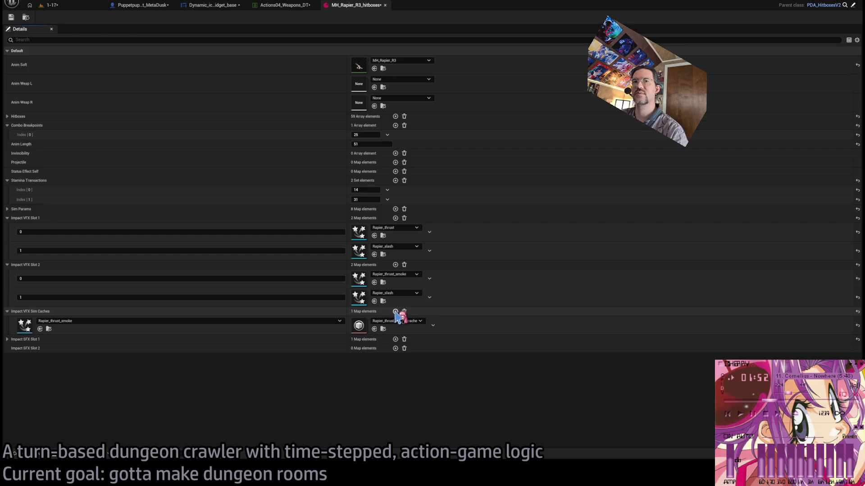
click(395, 311)
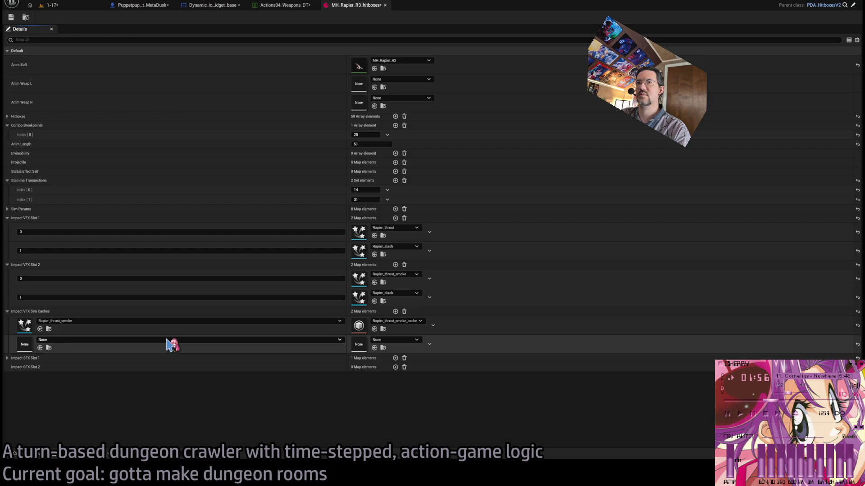
key(ctrl+v)
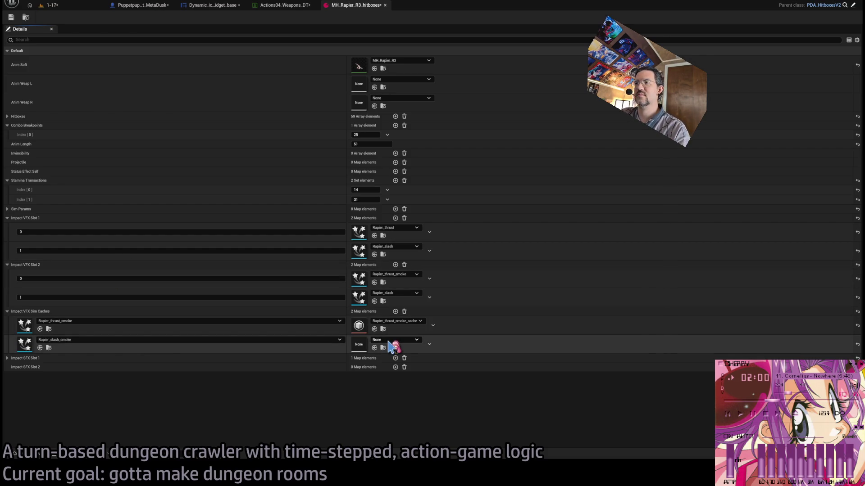
key(ctrl+v)
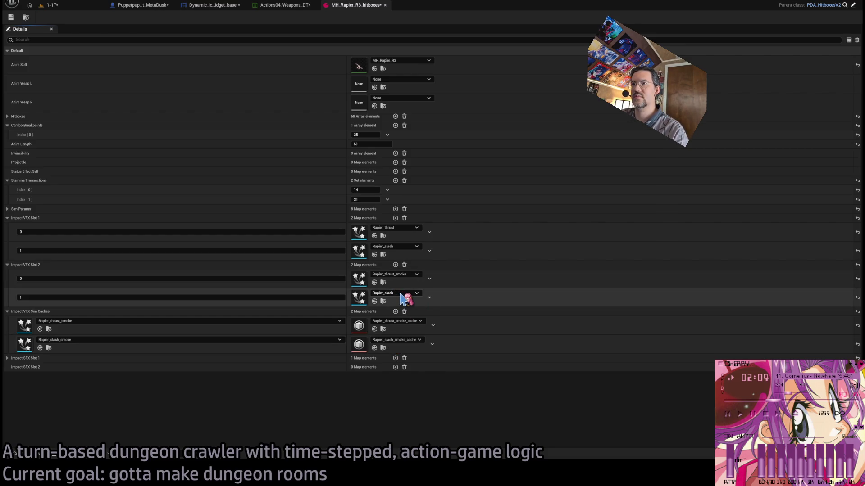
key(ctrl+v)
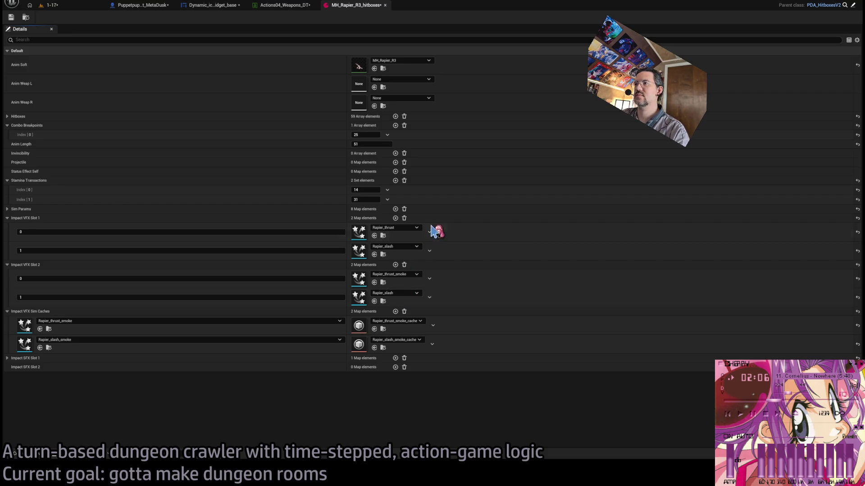
- Save the rapier hitbox changes and playtest the leaping thrust against the cat in level 1-17
click(11, 17)
click(50, 5)
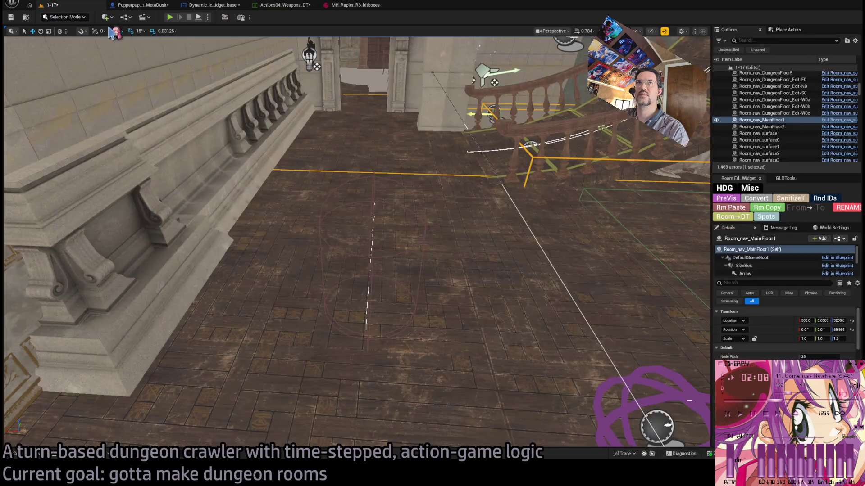
key(alt+p)
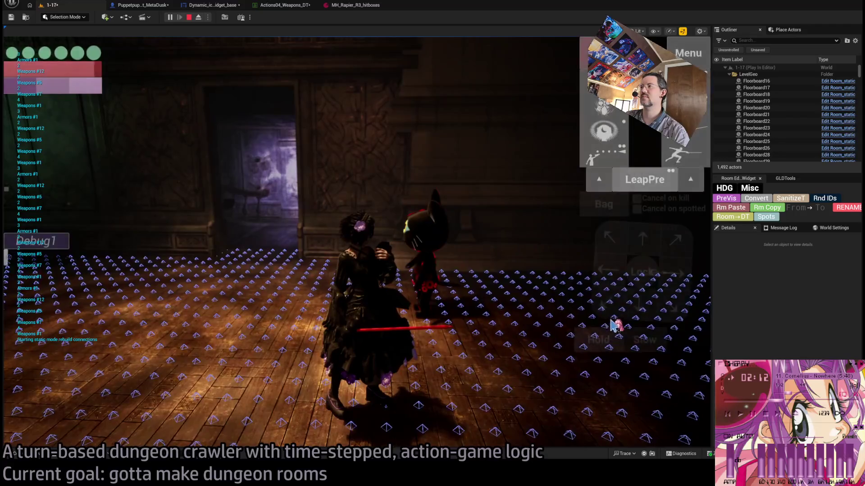
click(635, 172)
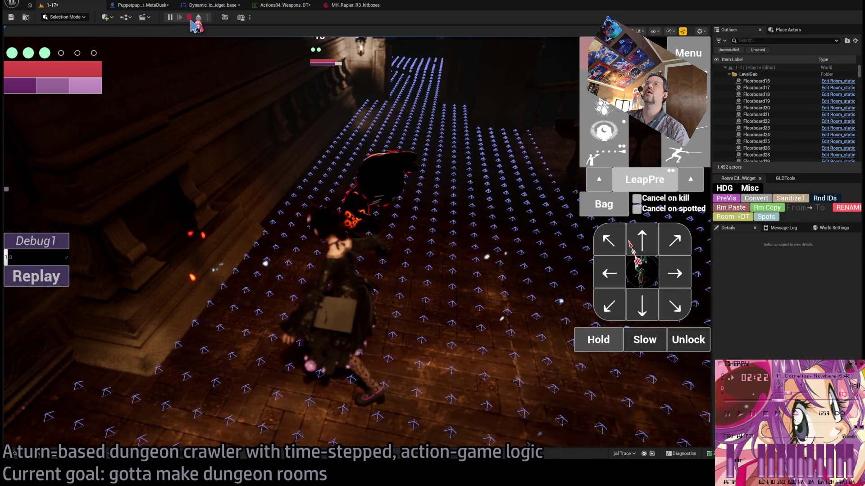
click(190, 17)
click(354, 7)
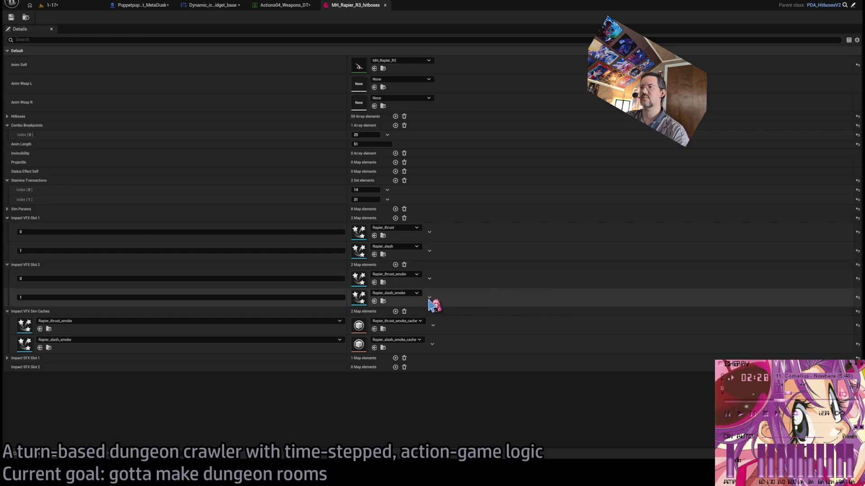
- Reset Impact VFX Slot 1 and Slot 2 entry 1 to None and delete the second Sim Caches entry
shift+click(412, 295)
shift+click(402, 342)
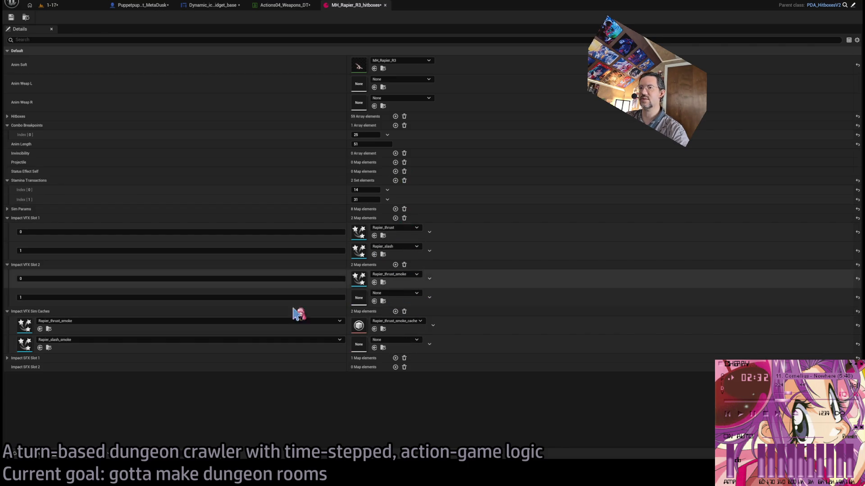
click(429, 344)
click(437, 353)
shift+click(397, 249)
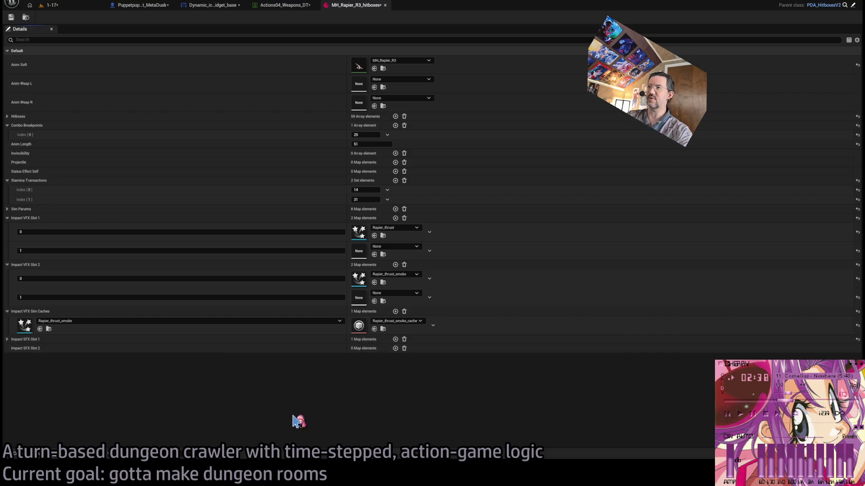
key(ctrl+p)
text(rapier_)
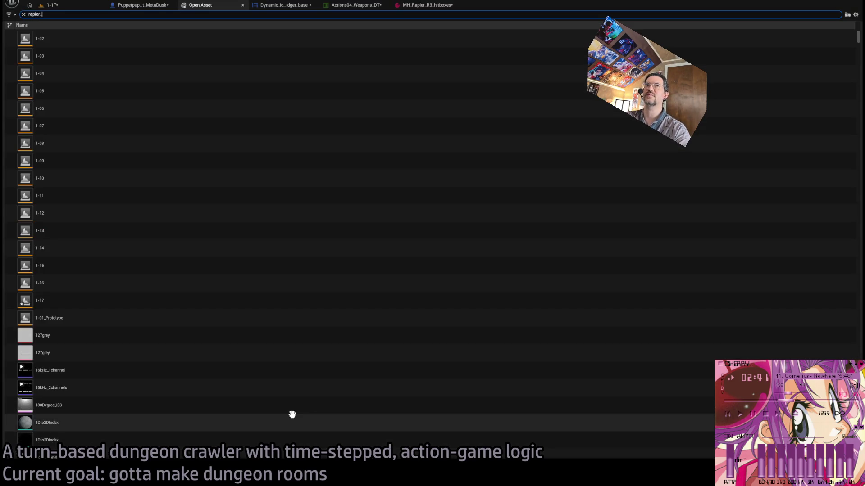
- Open Rapier_BP and look up the RapierR3b row index in Actions04_Weapons_DT
text(bp)
click(81, 43)
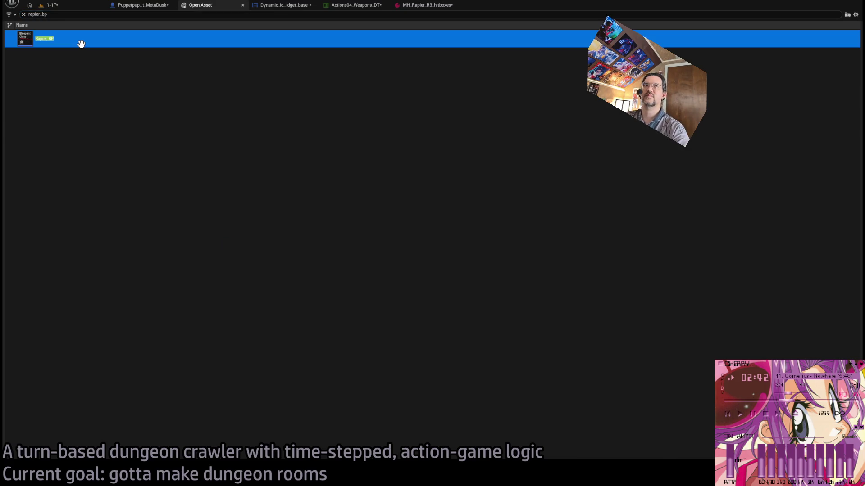
key(Return)
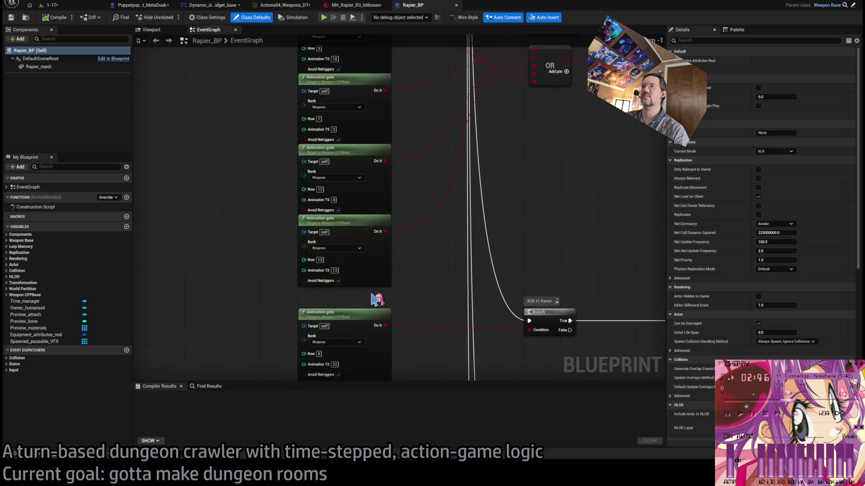
mouse_move(390, 302)
mouse_down()
mouse_move(417, 303)
mouse_move(431, 161)
mouse_move(464, 382)
mouse_move(454, 212)
mouse_move(428, 363)
mouse_up()
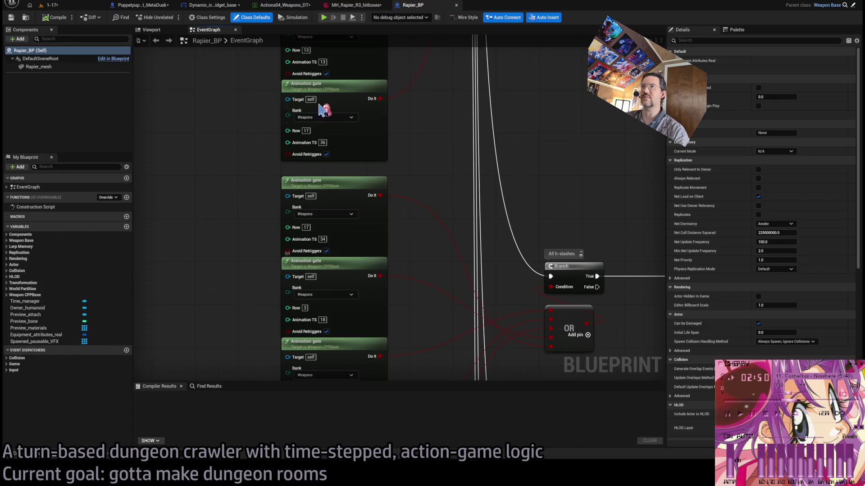
click(290, 8)
click(47, 86)
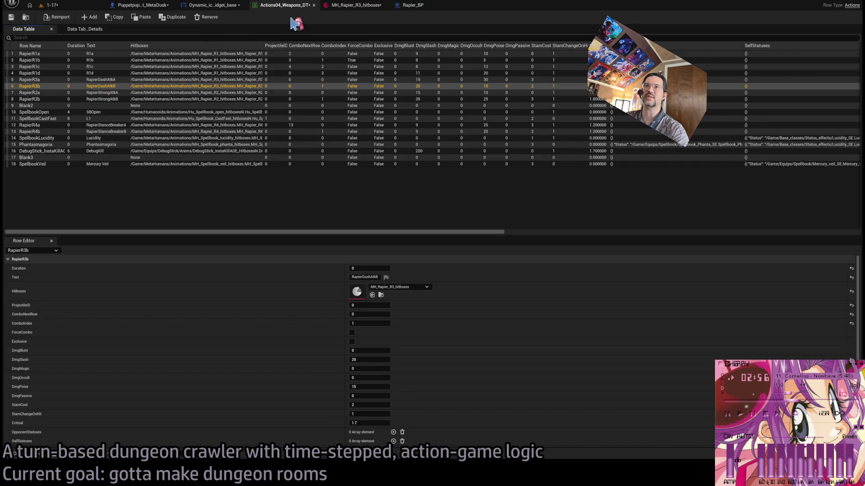
click(413, 6)
- Change the Animation gate's Row value from 17 to 6 in the Rapier_BP graph
click(305, 227)
text(6)
scroll(464, 256, up, 5)
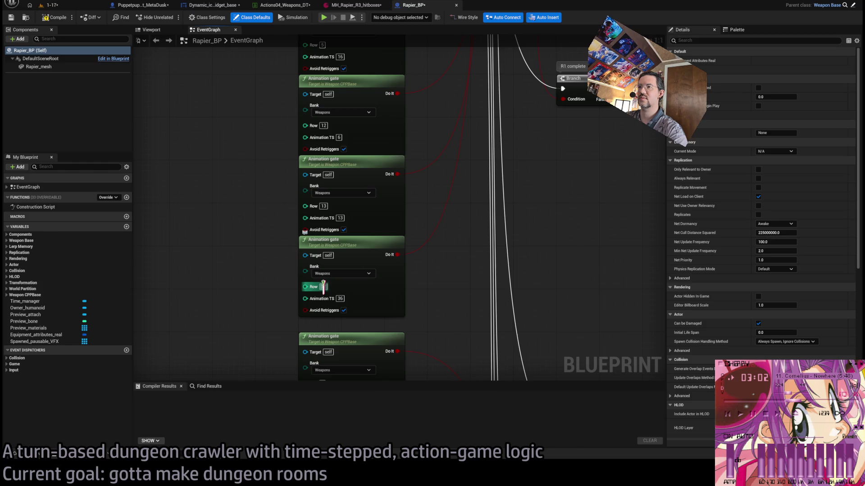
scroll(464, 286, up, 9)
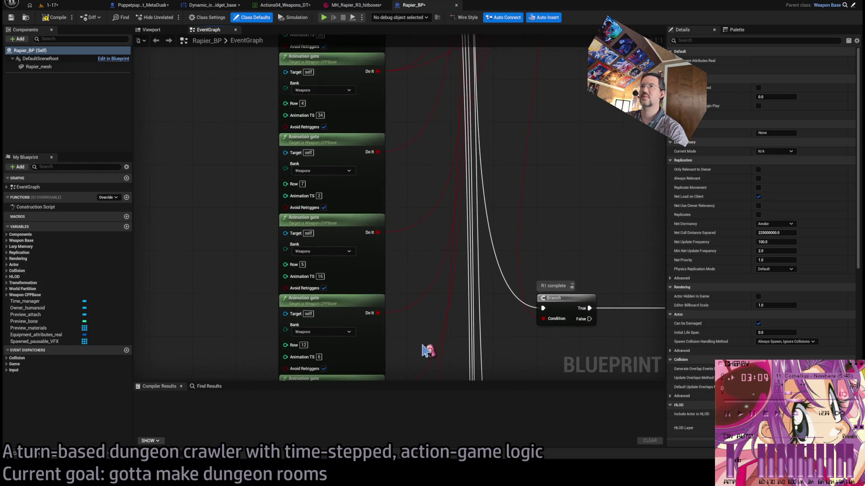
scroll(413, 328, up, 10)
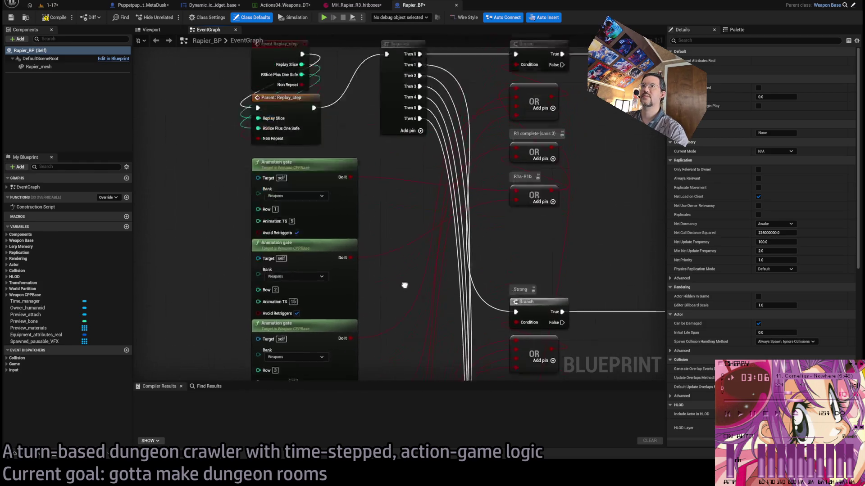
click(50, 5)
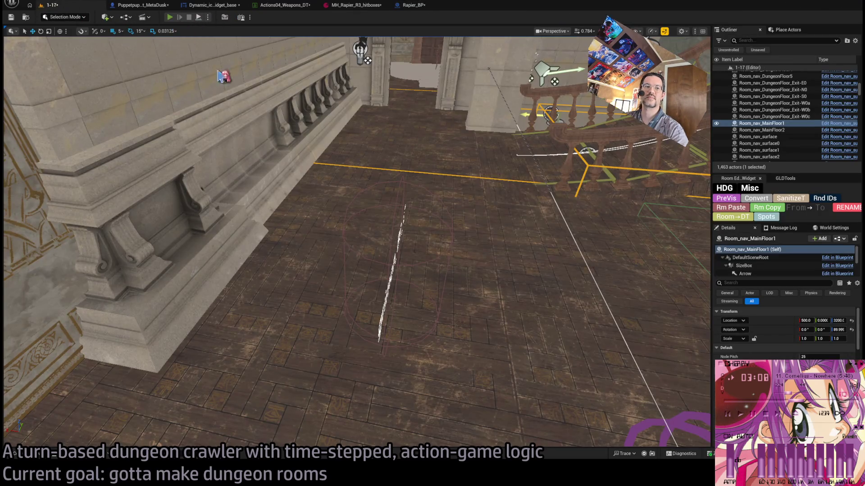
- Play-test level 1-17 and replay the rapier attacks landing on the cat
key(alt+p)
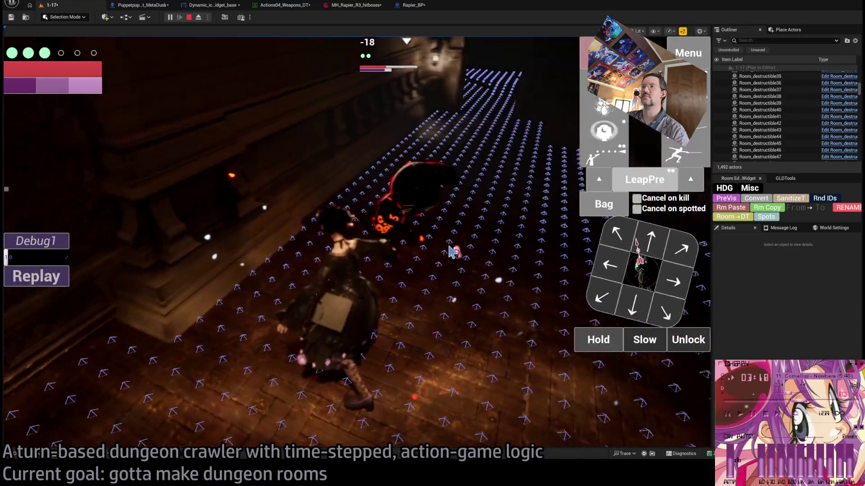
click(54, 285)
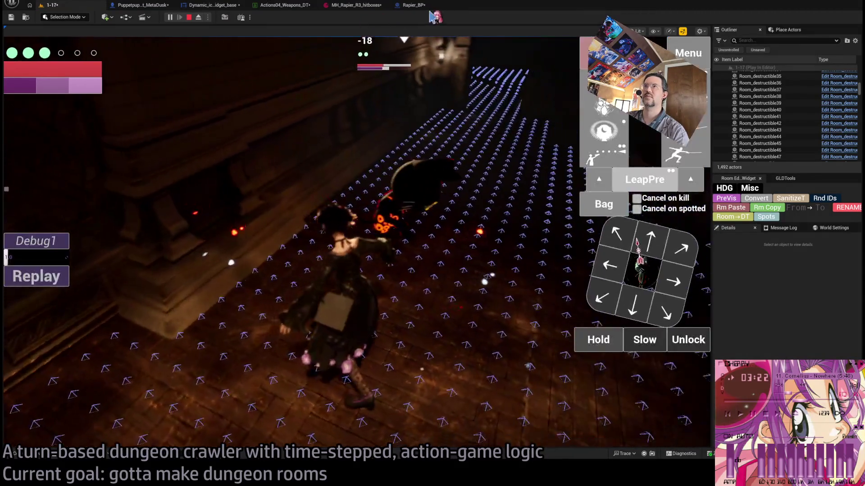
click(429, 7)
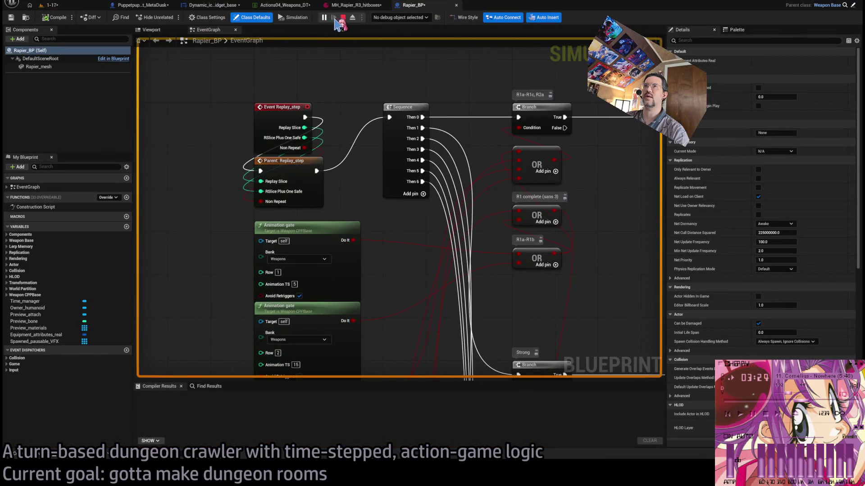
scroll(428, 238, down, 2)
mouse_move(412, 236)
mouse_down()
mouse_move(389, 195)
mouse_move(410, 140)
mouse_up()
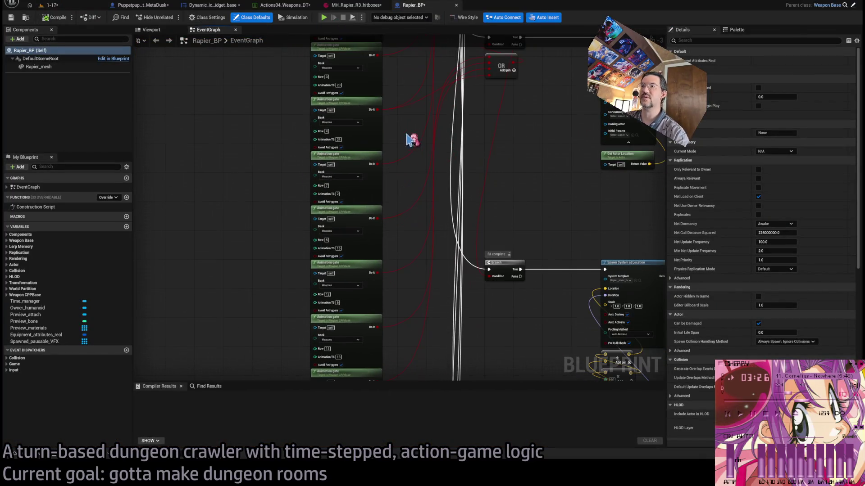
scroll(421, 229, up, 2)
mouse_move(448, 187)
mouse_down()
mouse_move(458, 77)
mouse_move(450, 131)
mouse_move(464, 143)
mouse_up()
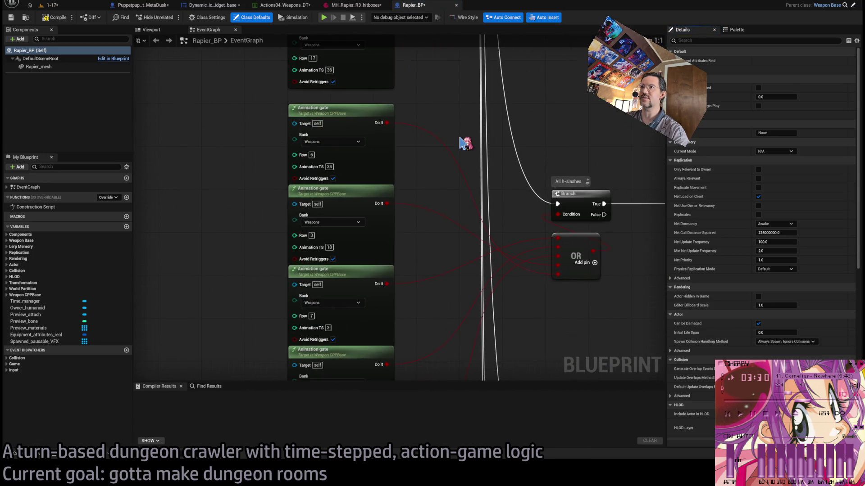
drag(423, 162, 437, 230)
click(323, 222)
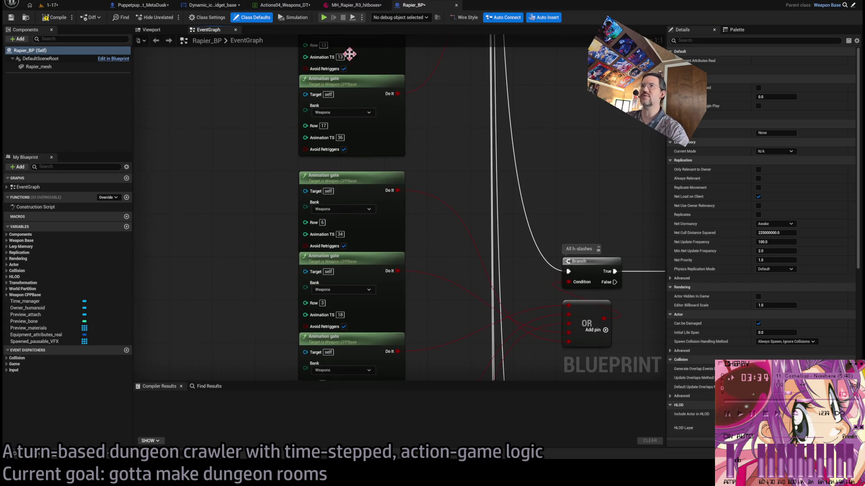
mouse_move(420, 116)
mouse_down()
mouse_move(436, 160)
mouse_move(444, 120)
mouse_up()
click(386, 231)
mouse_move(451, 225)
mouse_down()
mouse_move(383, 213)
mouse_move(332, 155)
mouse_up()
mouse_move(379, 183)
mouse_down()
mouse_move(435, 272)
mouse_move(214, 266)
mouse_move(257, 264)
mouse_up()
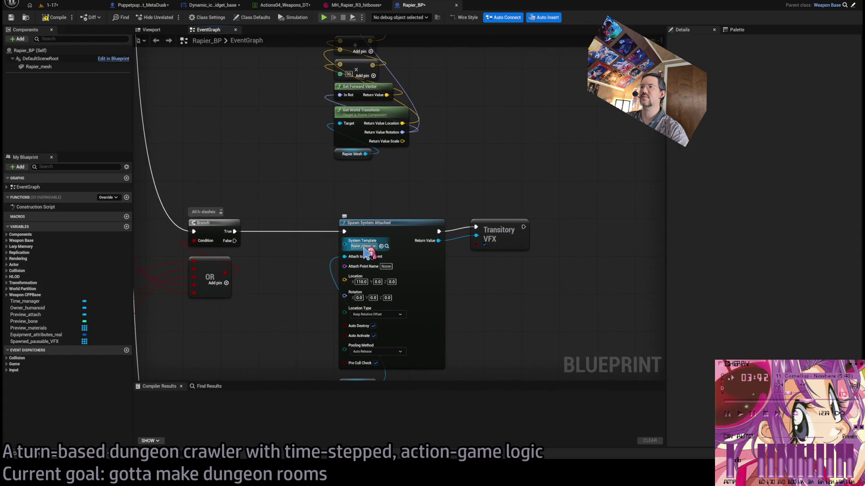
drag(320, 245, 656, 265)
mouse_move(386, 258)
mouse_down()
mouse_move(448, 169)
mouse_move(459, 87)
mouse_up()
mouse_move(451, 286)
mouse_down()
mouse_move(450, 360)
mouse_move(446, 135)
mouse_move(434, 43)
mouse_move(449, 238)
mouse_move(389, 260)
mouse_up()
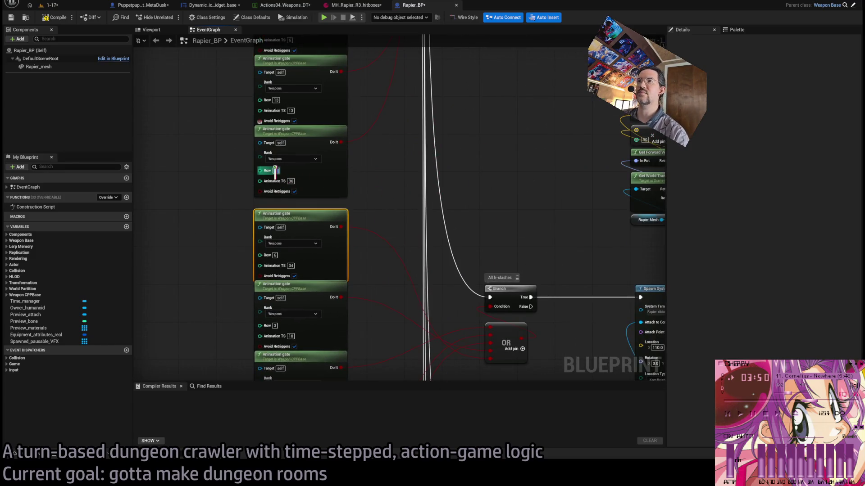
mouse_move(404, 190)
mouse_down()
mouse_move(410, 255)
mouse_move(388, 213)
mouse_up()
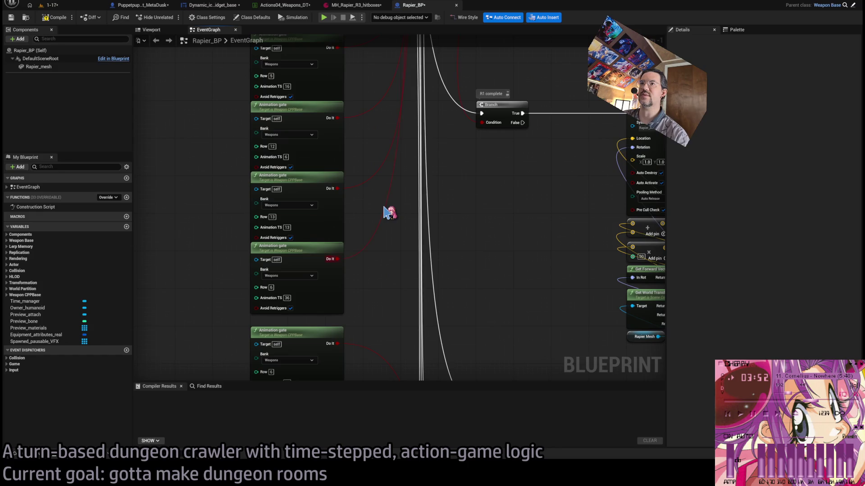
mouse_move(385, 152)
mouse_down()
mouse_move(375, 285)
mouse_move(382, 303)
mouse_move(380, 258)
mouse_move(385, 313)
mouse_move(399, 346)
mouse_move(396, 241)
mouse_move(413, 82)
mouse_up()
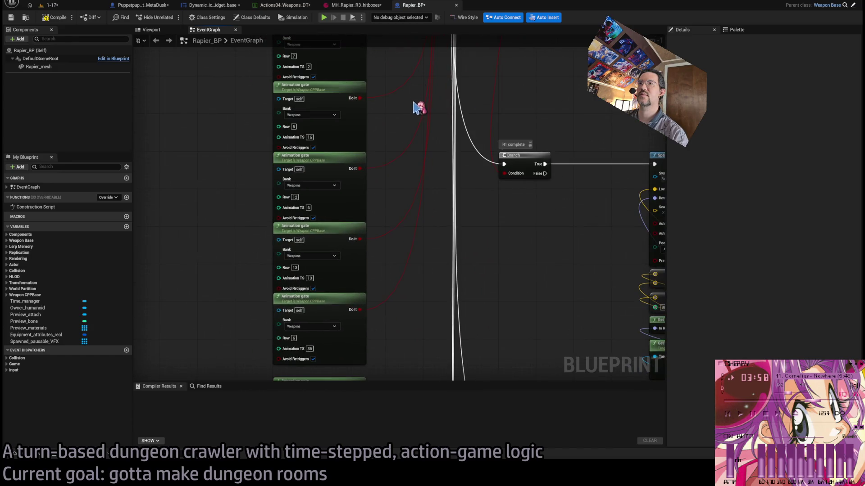
click(284, 5)
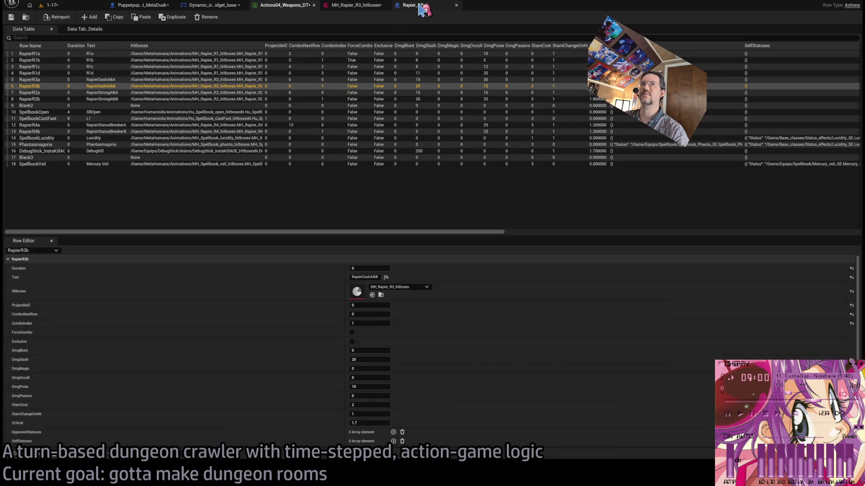
- Play-test level 1-17 again, leaping-thrust the cat enemy, watch the replay, and stop
click(421, 7)
click(77, 7)
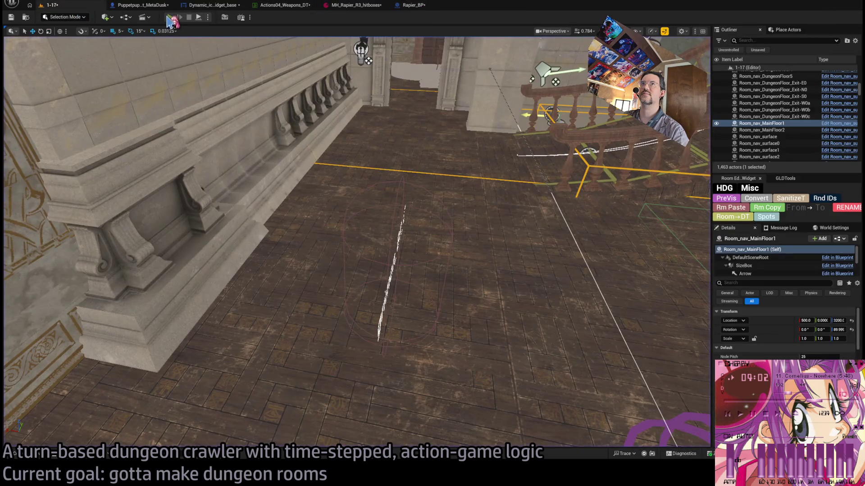
key(alt+p)
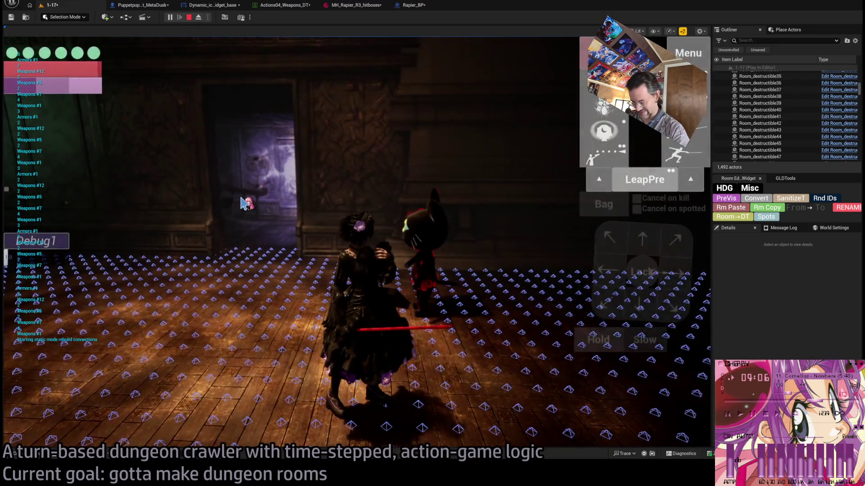
click(283, 222)
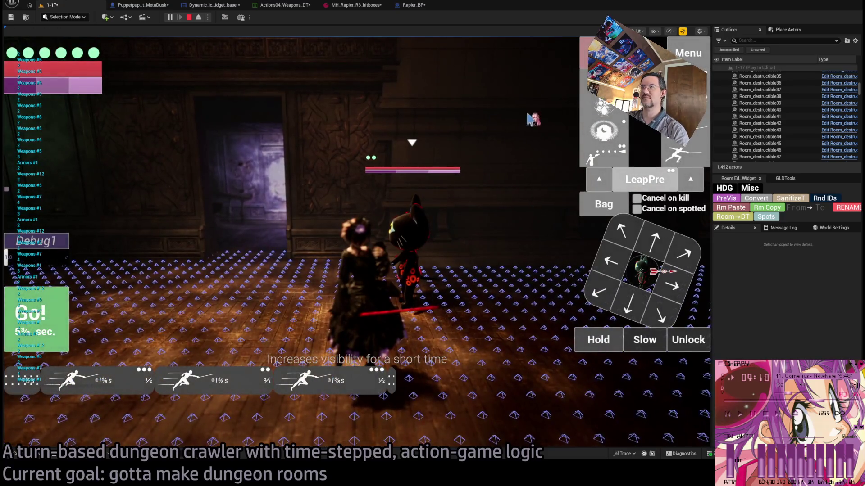
click(46, 310)
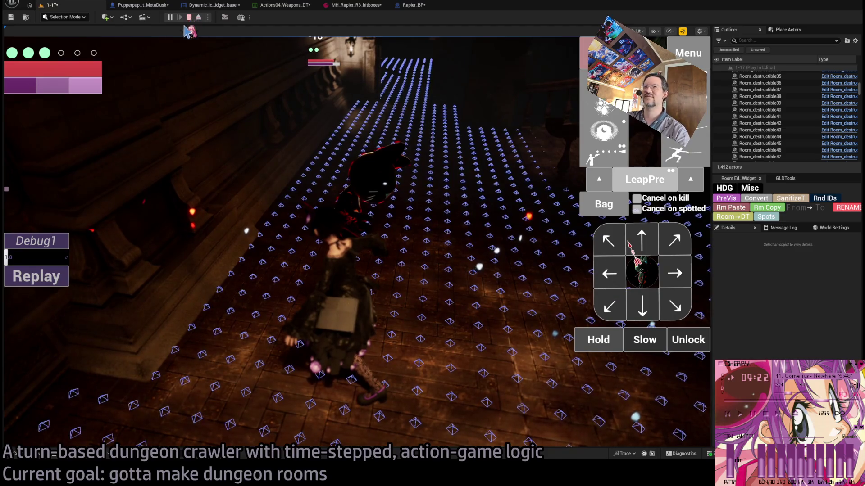
click(51, 287)
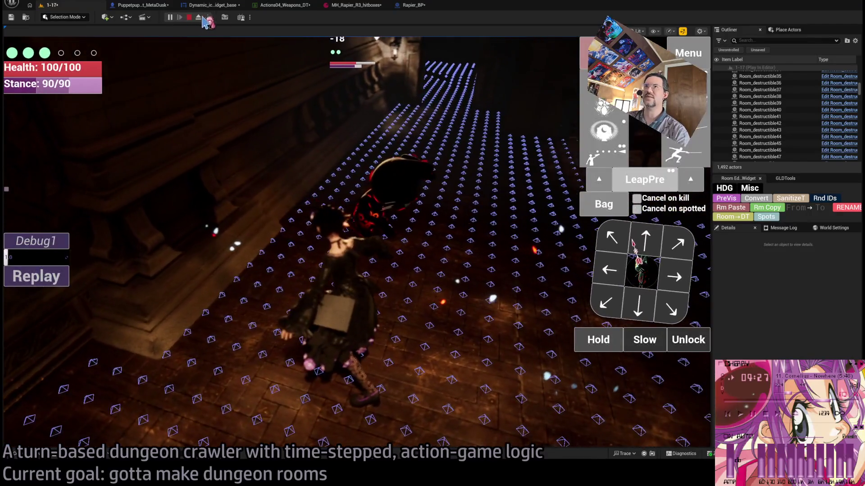
click(189, 17)
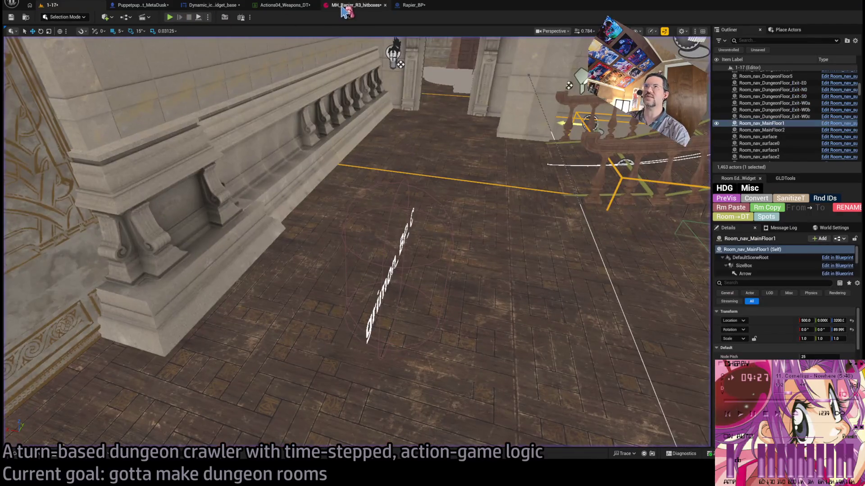
click(298, 6)
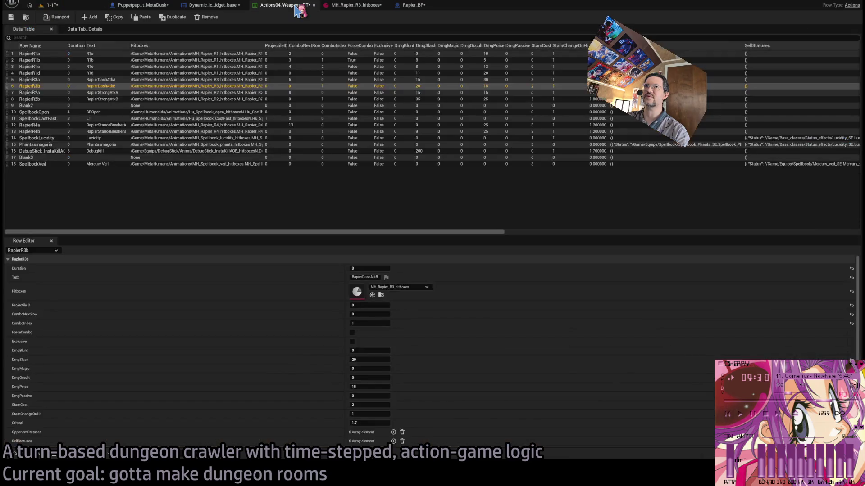
click(354, 5)
click(412, 5)
scroll(247, 242, down, 1)
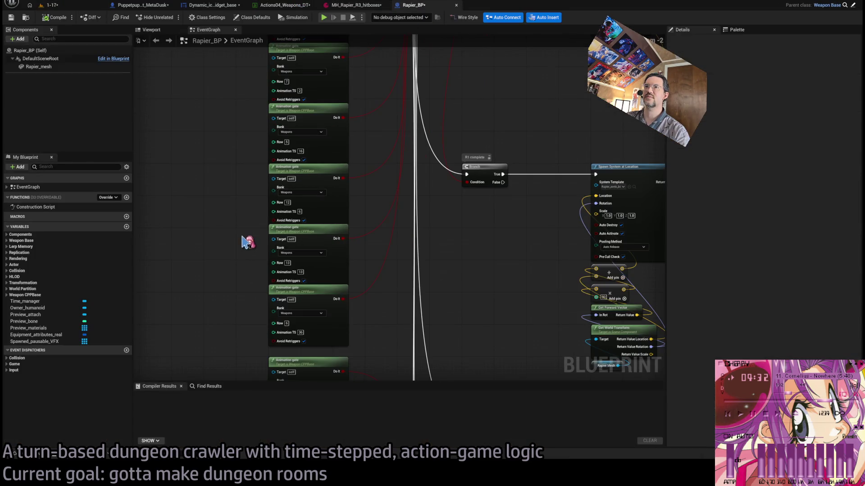
drag(279, 277, 297, 269)
mouse_move(364, 258)
mouse_down()
mouse_move(398, 263)
mouse_move(410, 136)
mouse_up()
scroll(380, 248, down, 4)
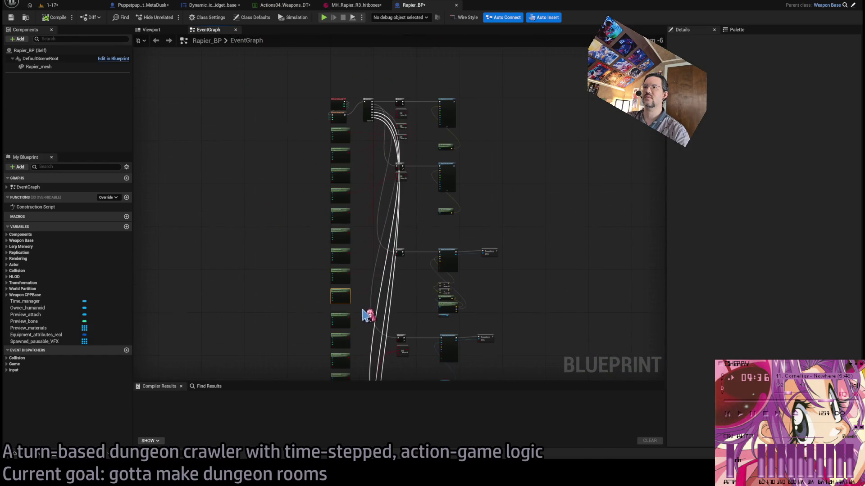
scroll(398, 112, up, 7)
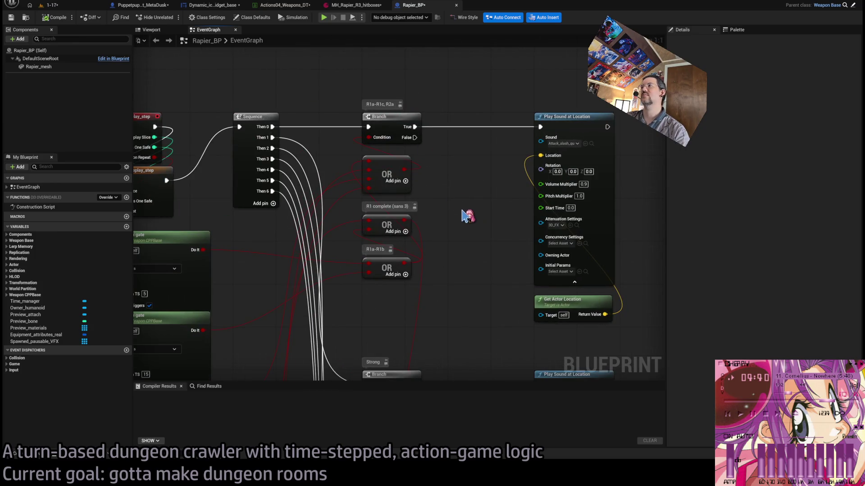
scroll(568, 147, down, 3)
scroll(482, 176, up, 3)
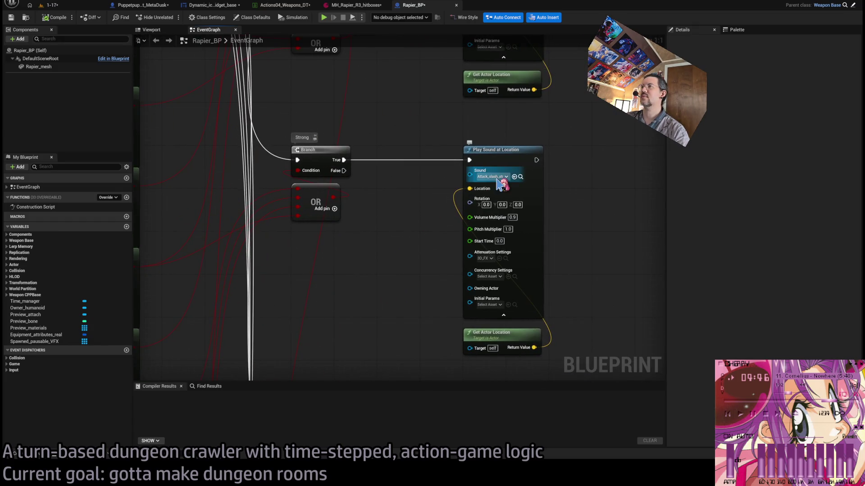
scroll(501, 184, down, 3)
scroll(450, 216, up, 3)
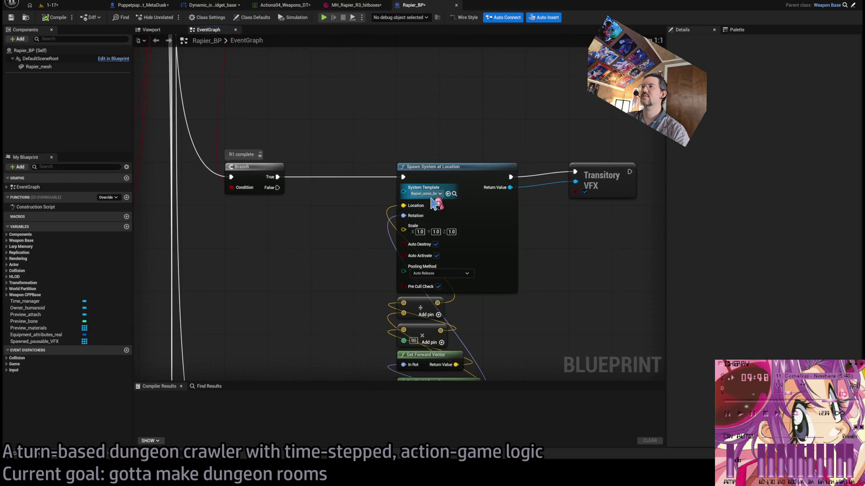
scroll(437, 203, down, 3)
scroll(341, 260, up, 3)
scroll(400, 153, down, 3)
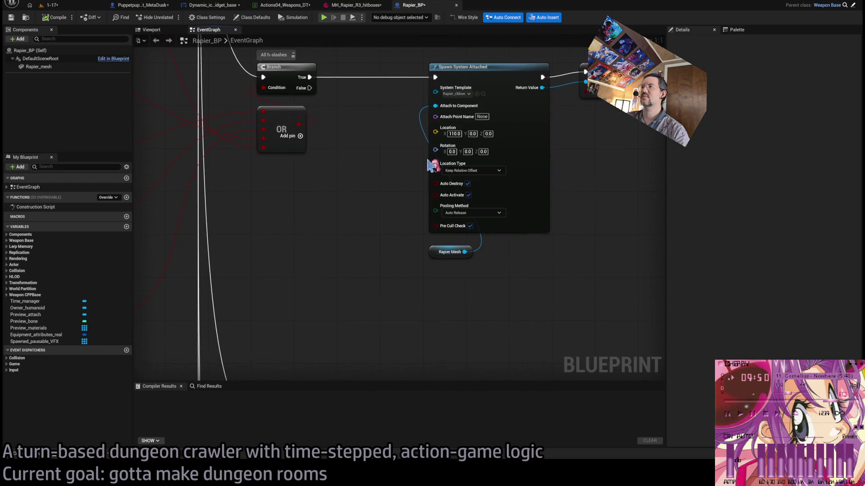
scroll(248, 113, up, 3)
scroll(382, 103, down, 3)
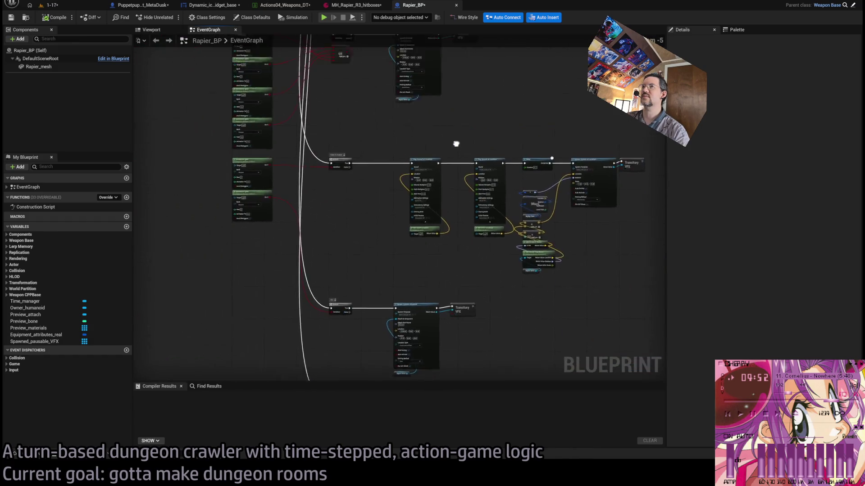
scroll(388, 179, up, 3)
scroll(443, 230, down, 3)
scroll(515, 62, up, 3)
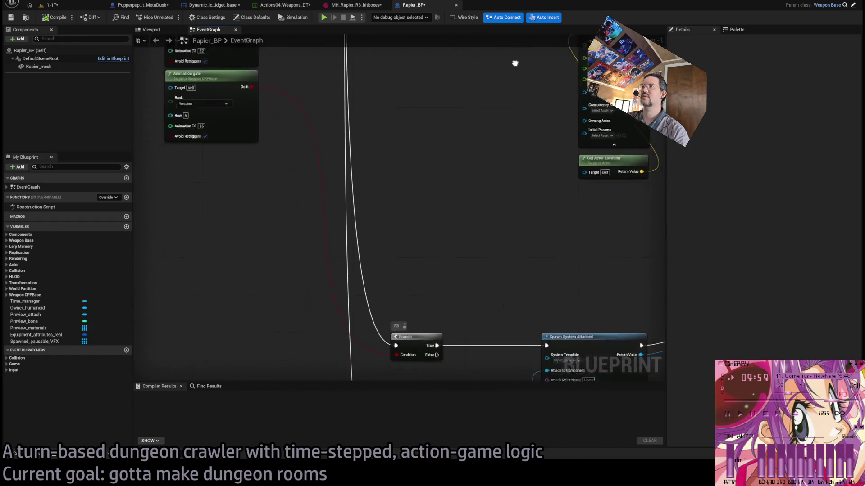
scroll(455, 122, down, 2)
scroll(380, 217, up, 2)
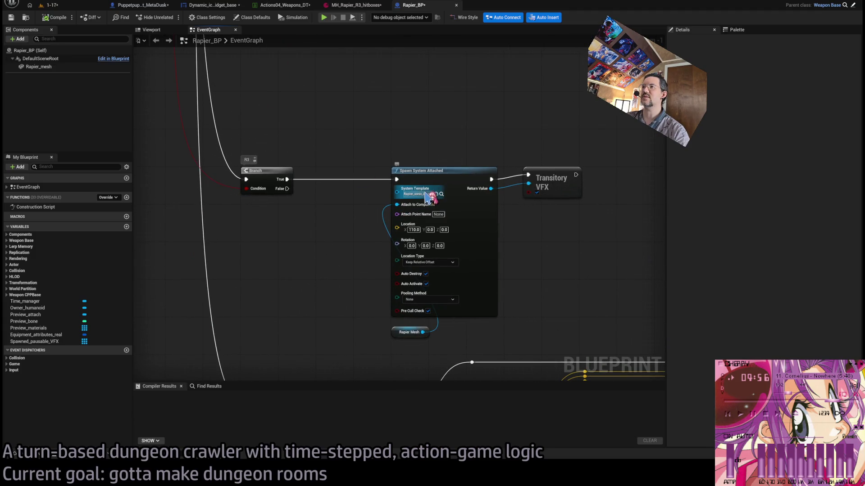
scroll(363, 257, down, 2)
scroll(413, 133, up, 2)
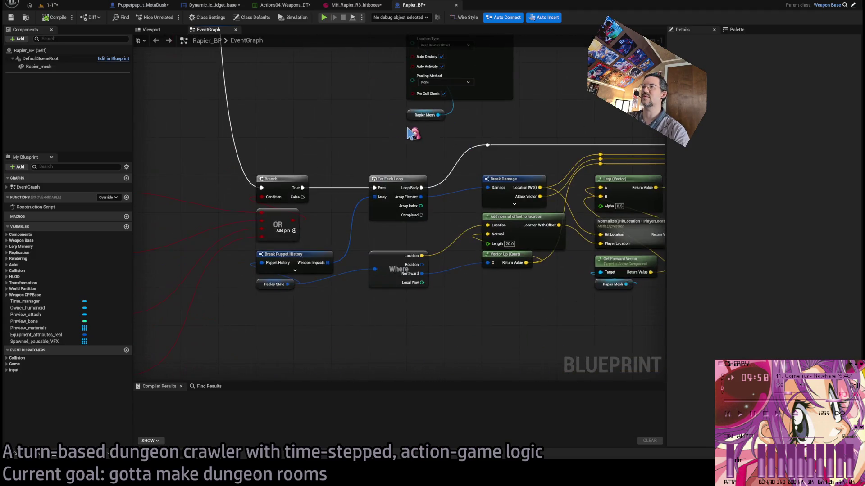
scroll(365, 194, down, 3)
scroll(485, 245, up, 4)
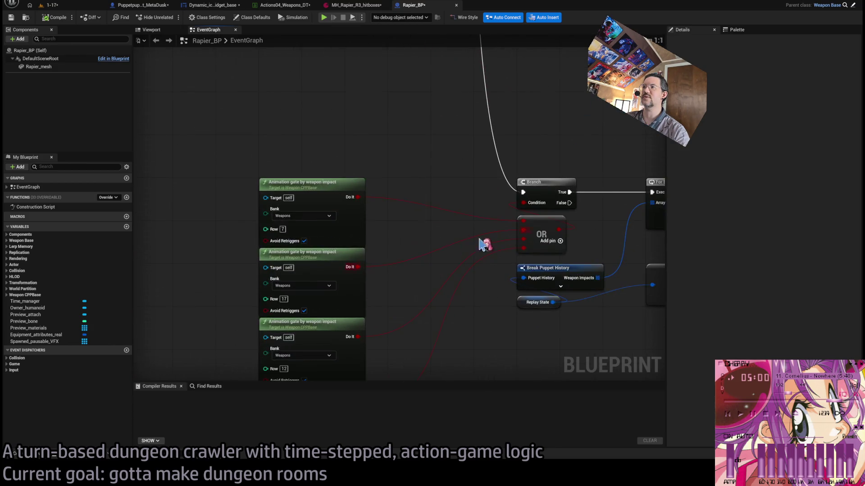
mouse_move(283, 227)
mouse_down()
mouse_move(172, 257)
mouse_move(215, 235)
mouse_up()
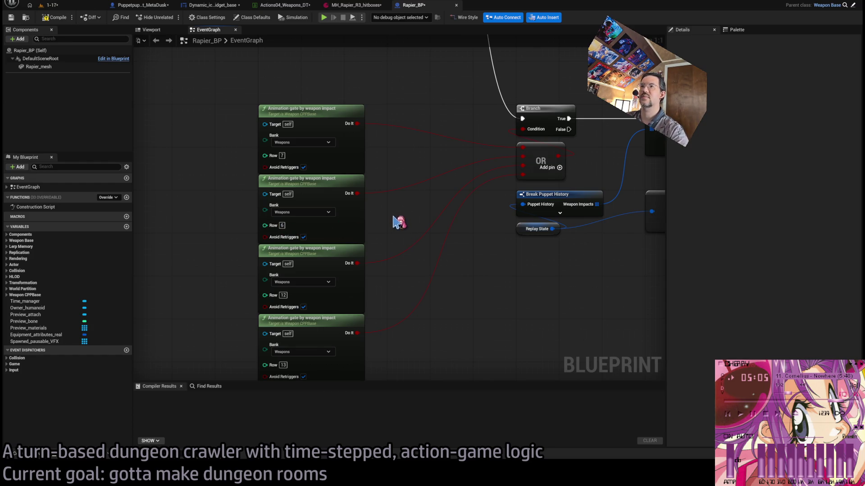
scroll(396, 211, up, 1)
scroll(408, 185, down, 1)
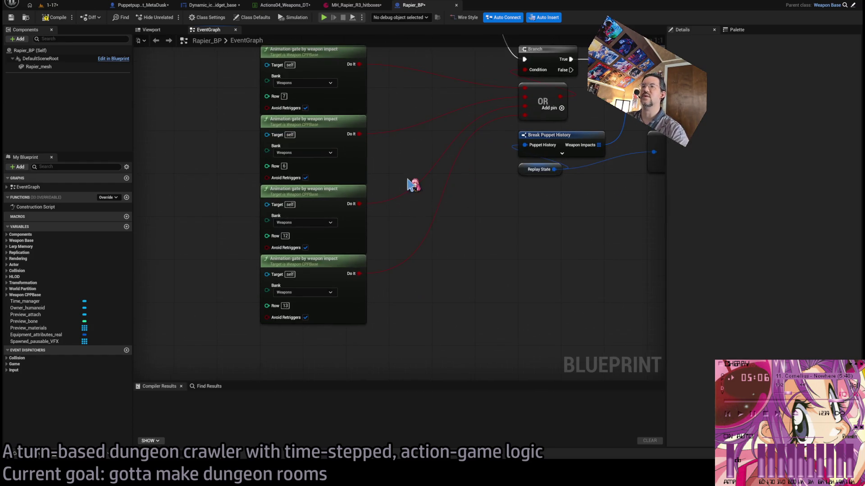
click(54, 17)
- Play-test level 1-17, lunging at the cat with the rapier, then end the session
click(53, 5)
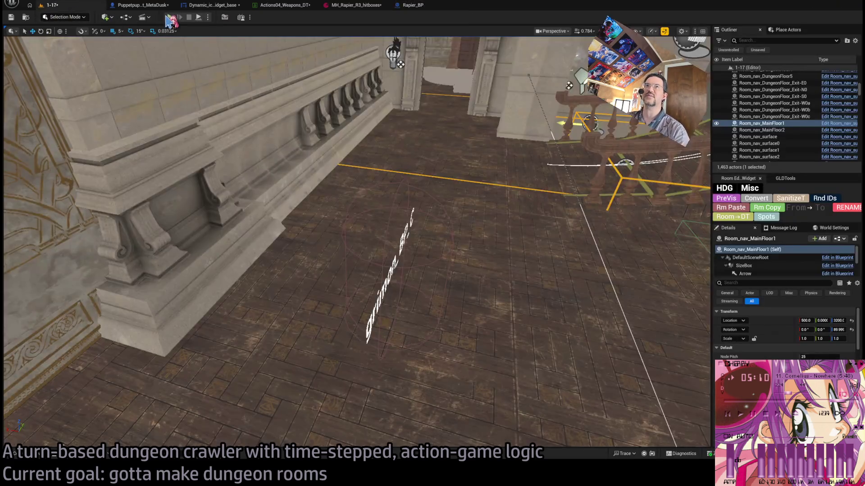
key(alt+p)
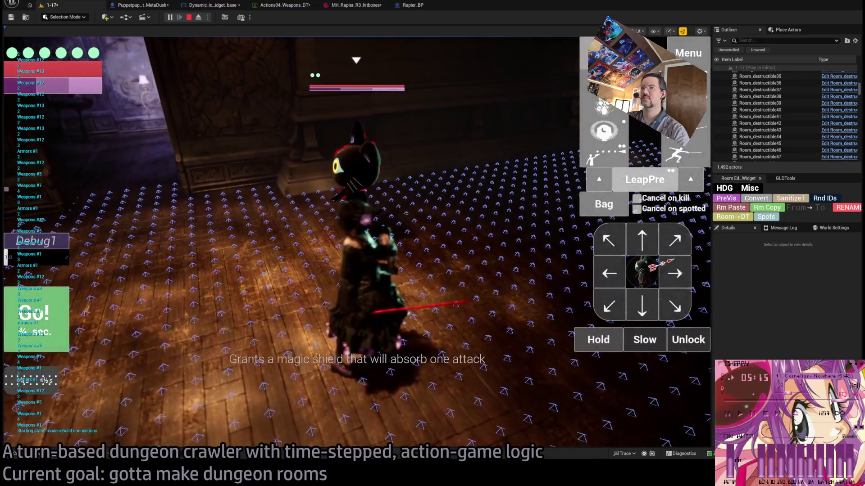
click(139, 292)
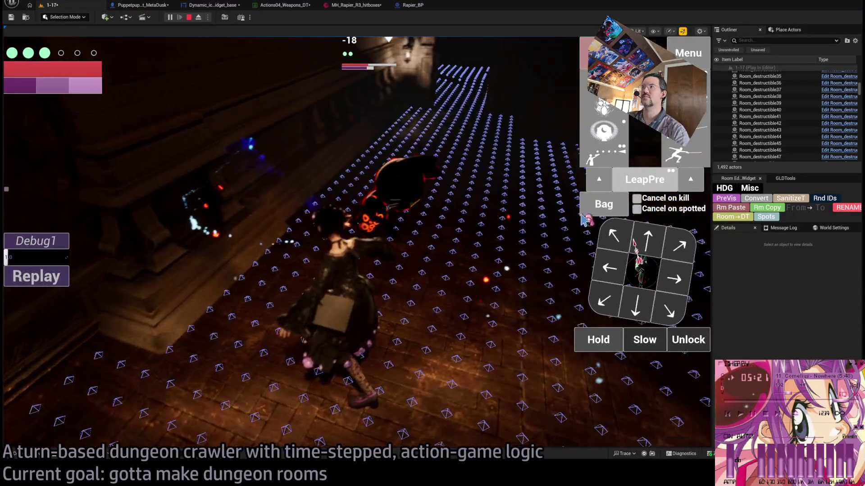
click(603, 204)
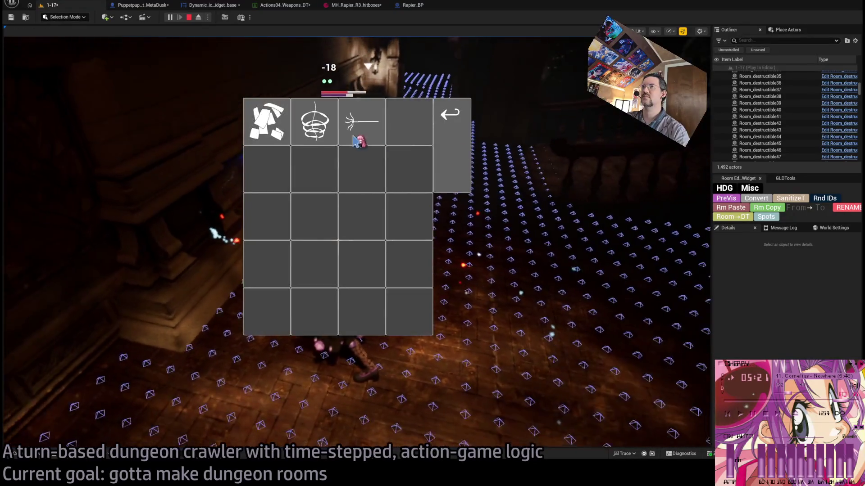
click(448, 113)
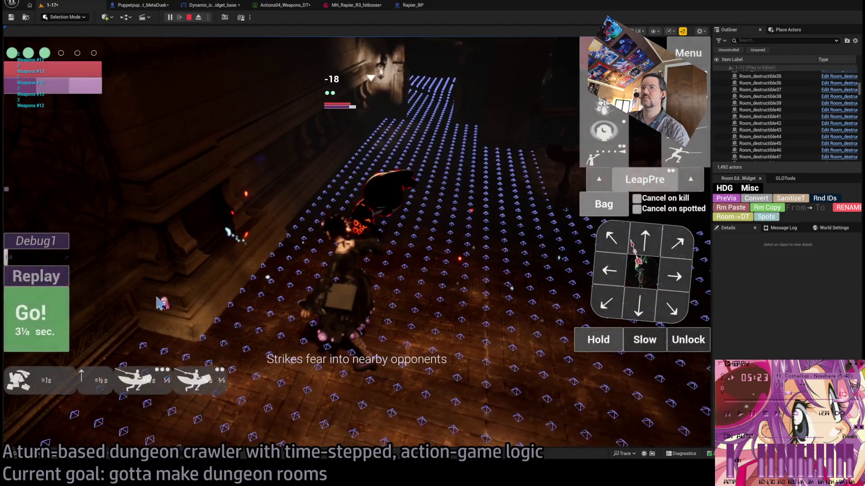
click(650, 241)
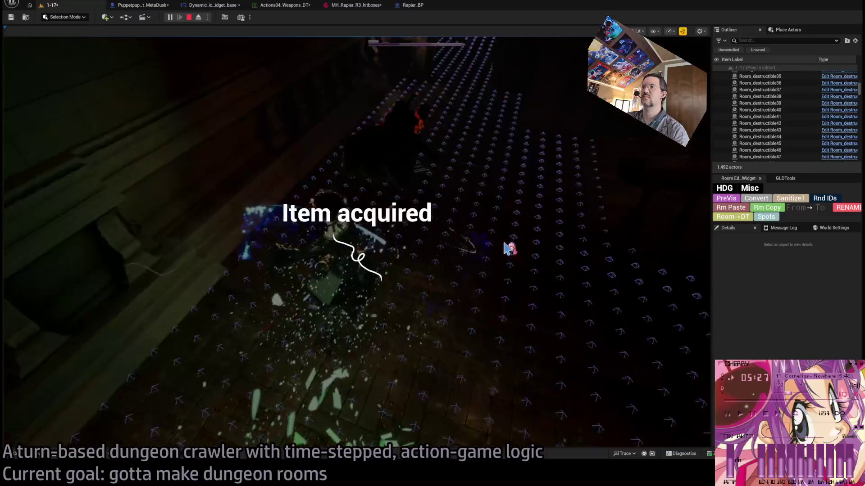
click(189, 18)
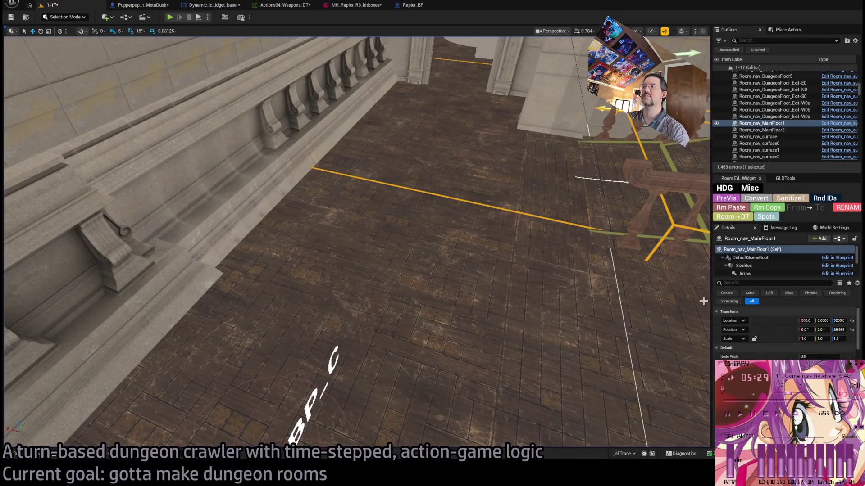
- Scroll the Details panel and focus the viewport on the Player start
scroll(786, 333, down, 5)
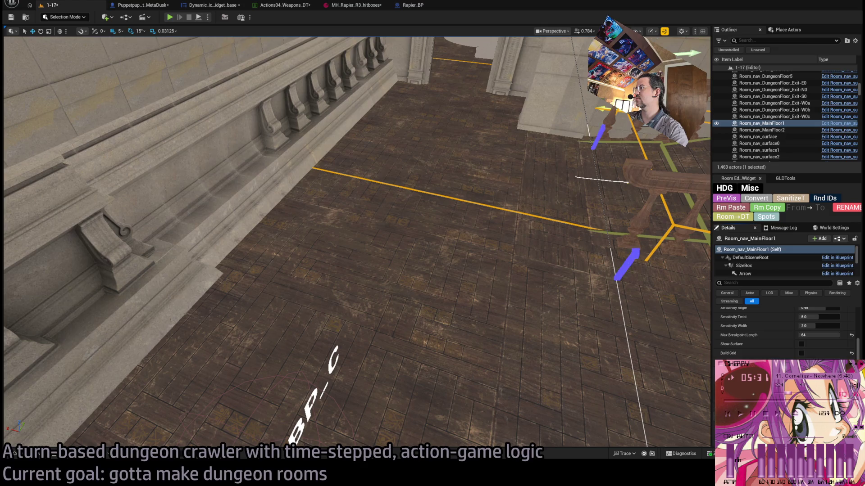
key(f)
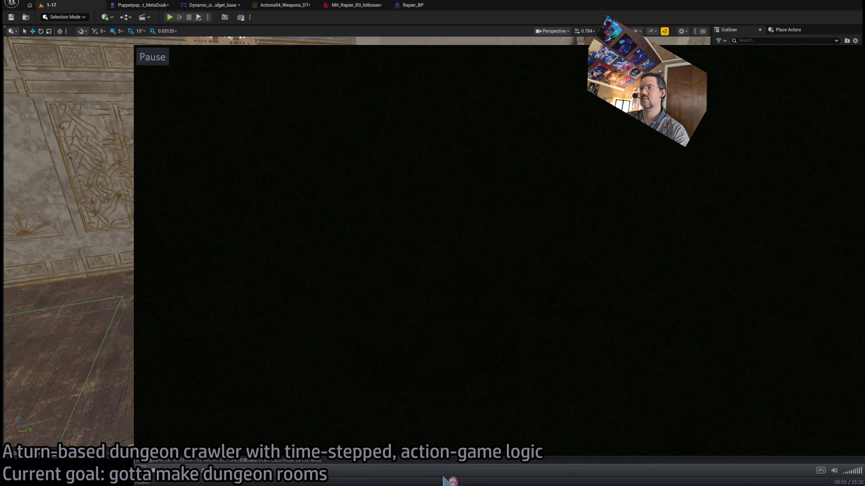
- Seek through the music video, set volume to 50%, and restart it from 00:00
click(749, 469)
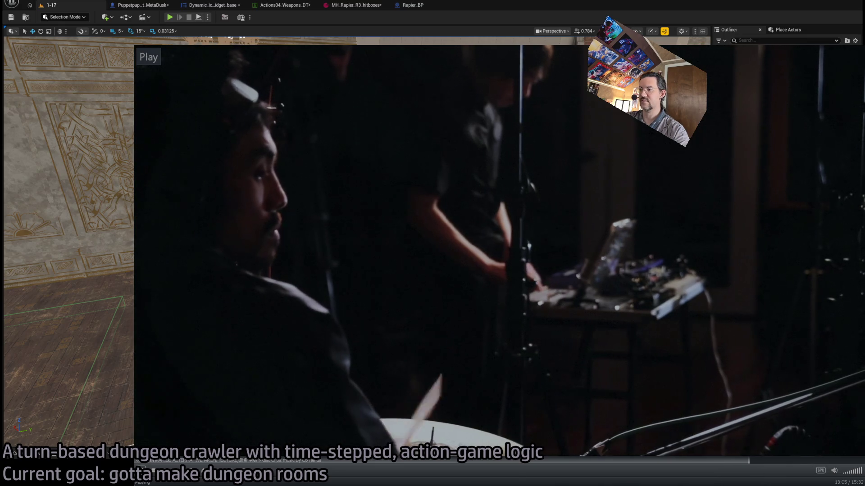
scroll(509, 472, down, 2)
scroll(509, 472, up, 3)
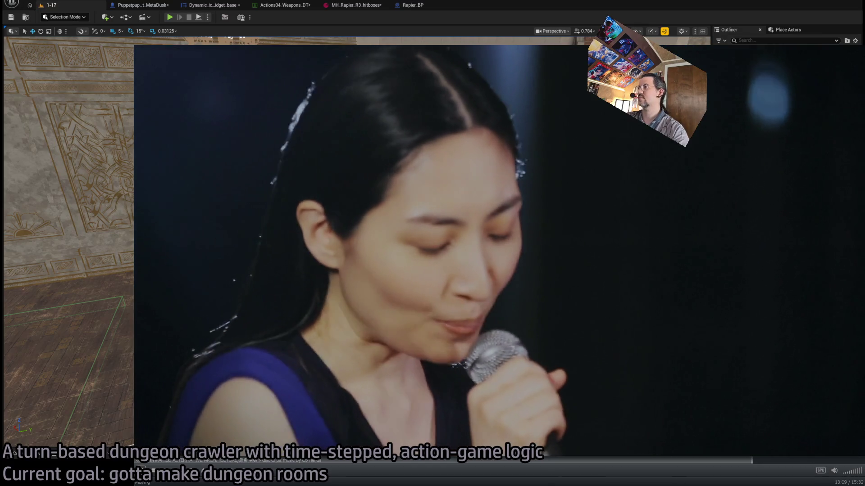
click(592, 469)
click(158, 168)
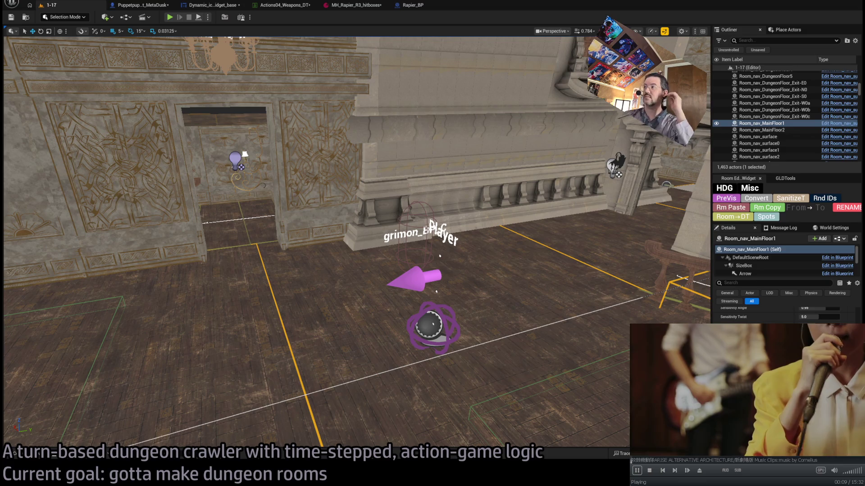
- Fly the camera around the room by the Player start, then show the RPG content folder
mouse_move(396, 217)
mouse_down()
mouse_move(369, 217)
mouse_move(396, 207)
mouse_move(382, 203)
mouse_move(390, 216)
mouse_up()
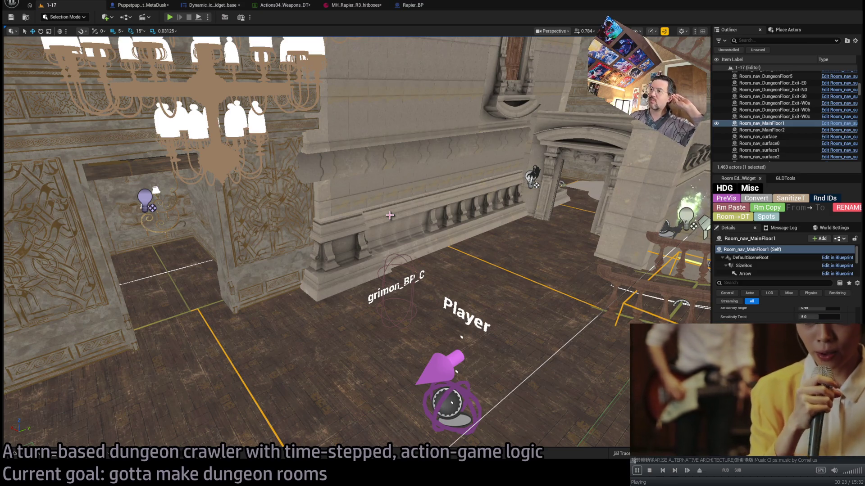
drag(403, 234, 294, 70)
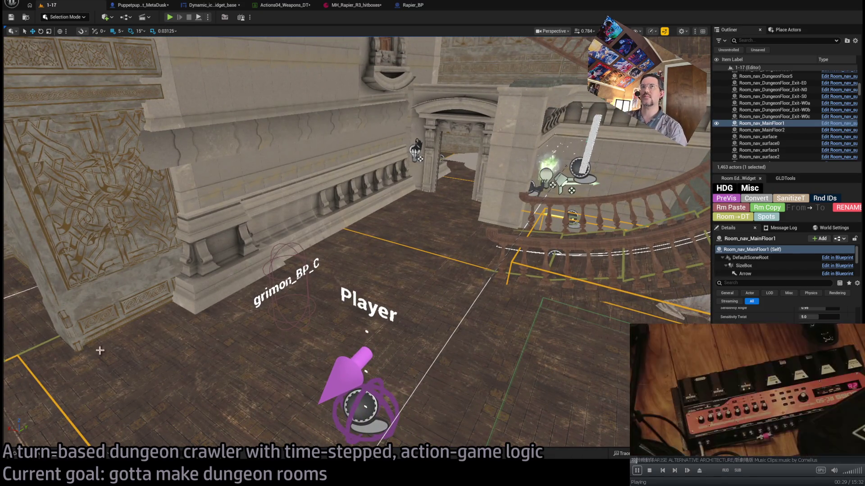
click(45, 456)
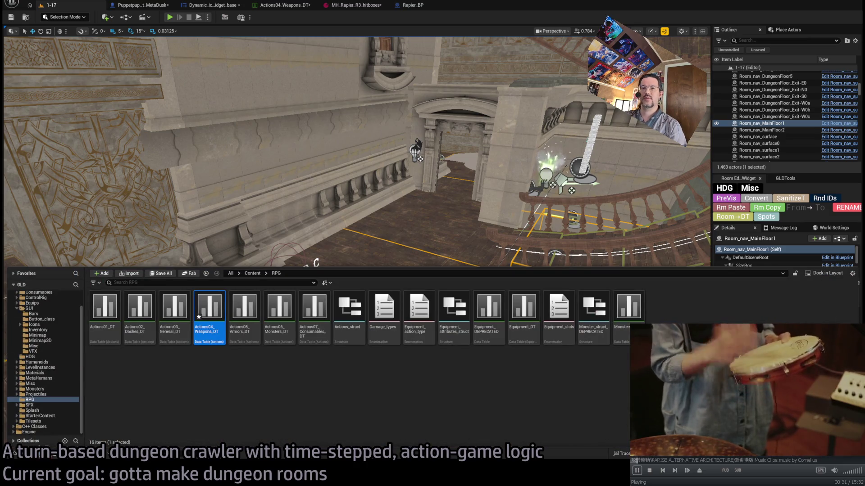
- Start a 1-17 play session, scroll the Output Log, and undo the last edit
click(170, 18)
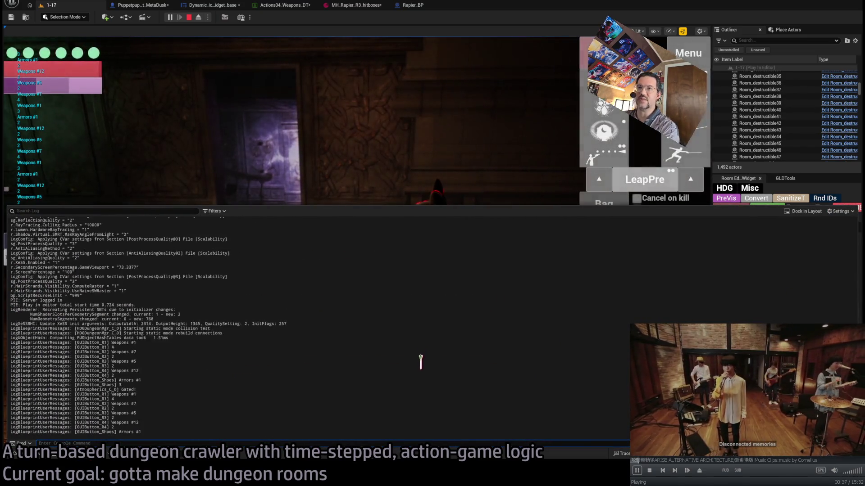
scroll(429, 355, up, 5)
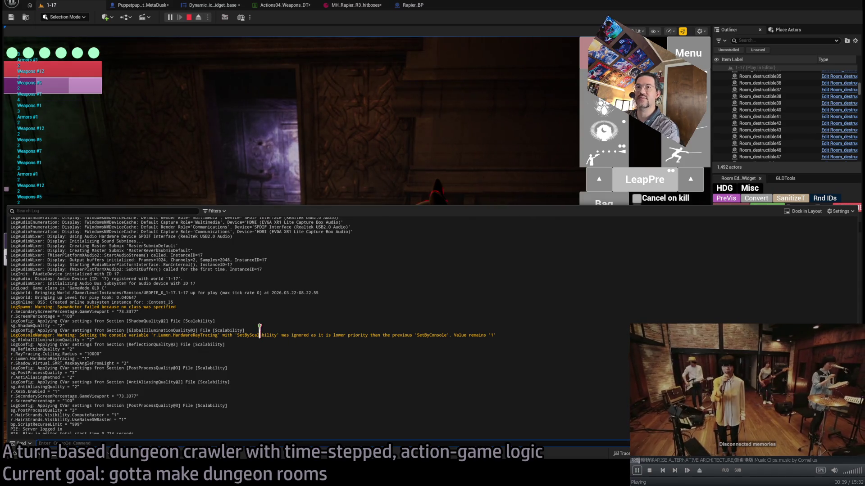
scroll(261, 332, up, 10)
scroll(269, 333, down, 15)
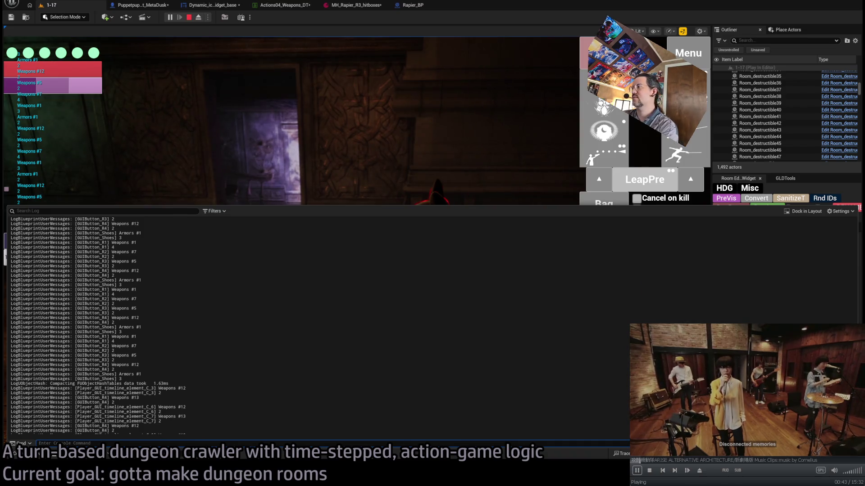
key(ctrl+z)
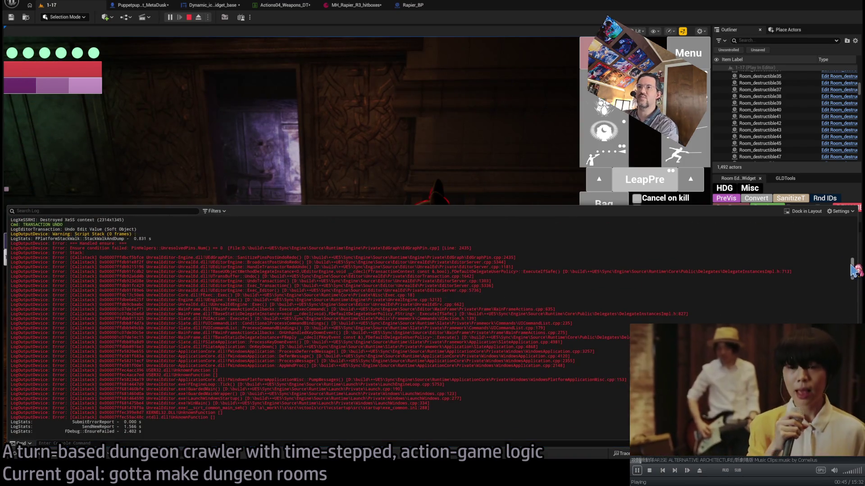
- Select the ensure-failure callstack, clear the output log, and stop the session
mouse_move(279, 232)
mouse_down()
mouse_move(267, 248)
mouse_move(303, 288)
mouse_move(318, 427)
mouse_up()
click(318, 427)
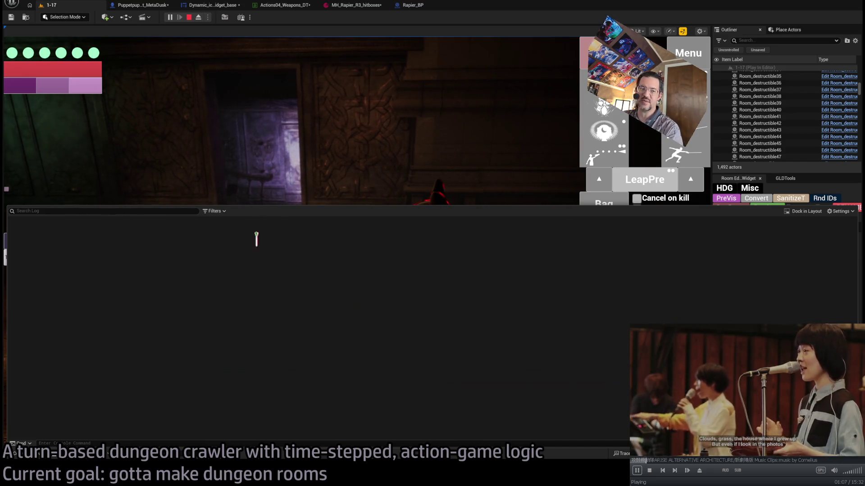
click(290, 175)
click(189, 17)
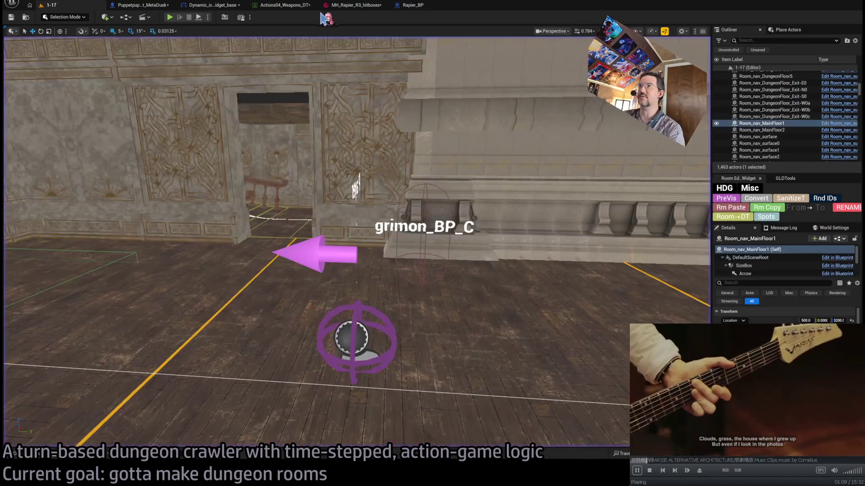
- Close the Rapier_BP, MH_Rapier_R3_hitboxes and other asset tabs, then bring up the Open Asset picker
click(412, 5)
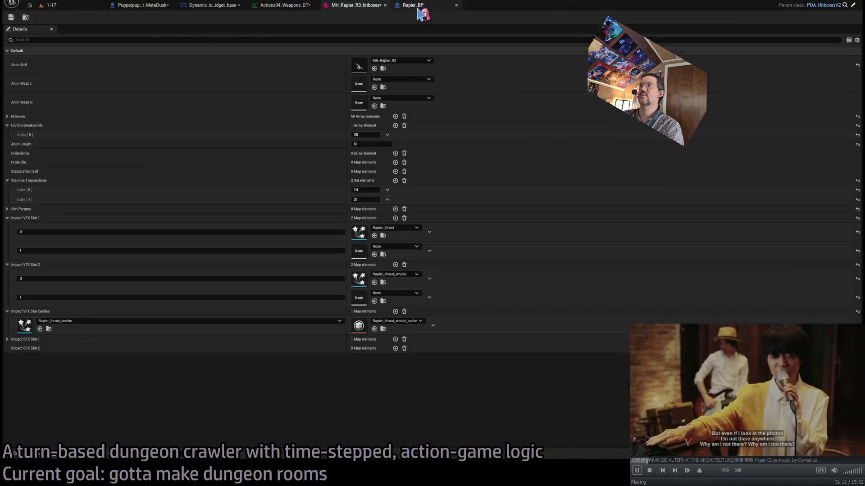
click(356, 6)
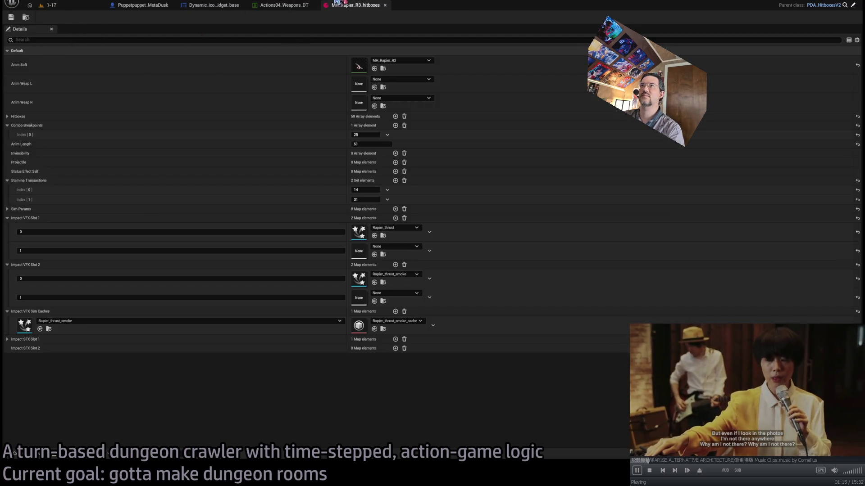
middle_click(319, 5)
middle_click(282, 6)
middle_click(220, 5)
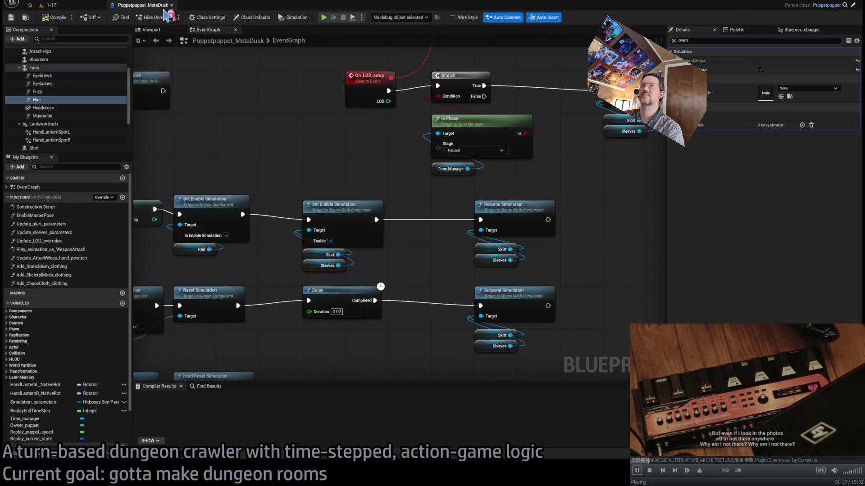
middle_click(160, 6)
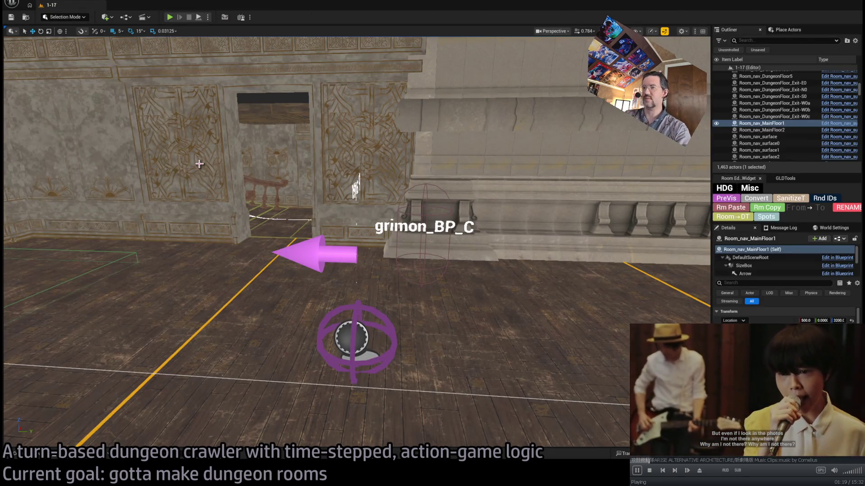
key(ctrl+p)
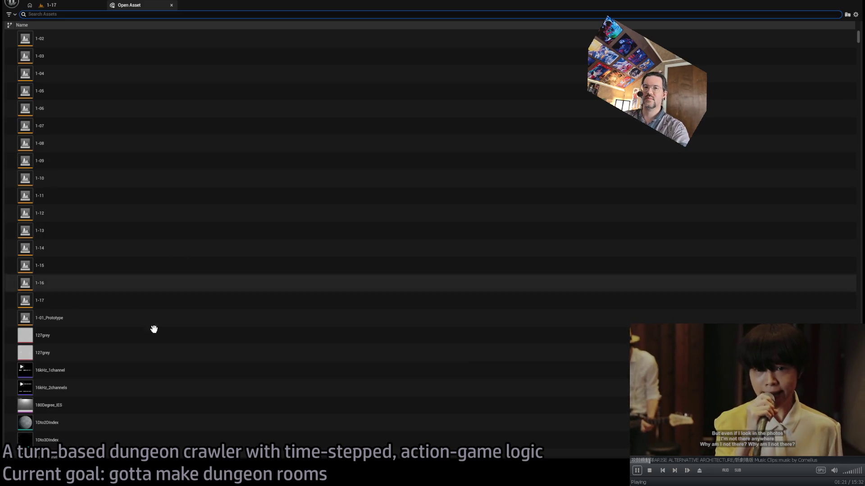
- Delete the debug Print String nodes in Dynamic_icon_widget_base's graph, then play level 1-17
key(Escape)
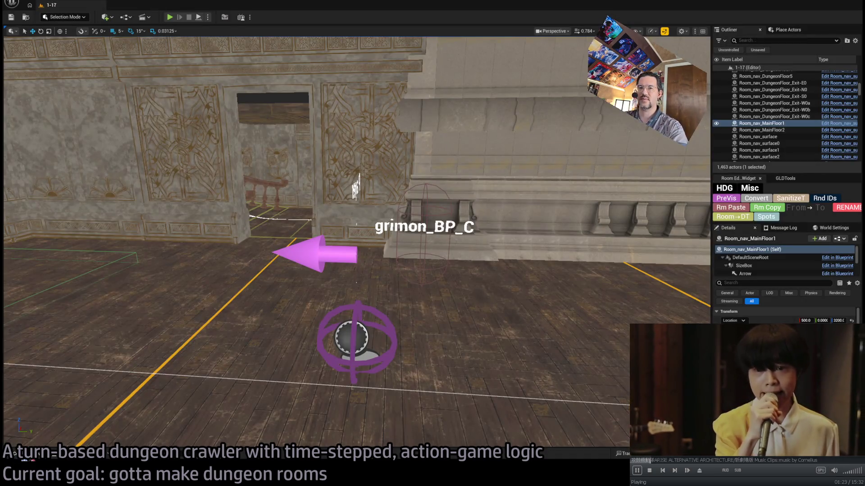
key(ctrl+space)
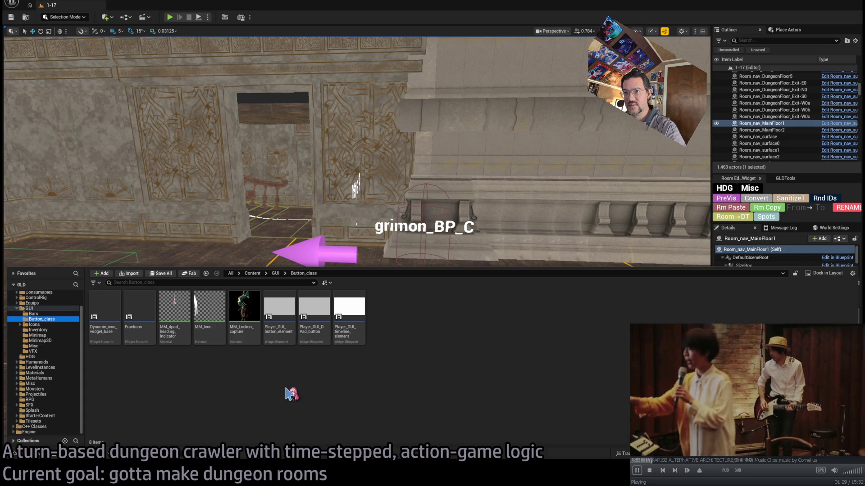
double_click(105, 308)
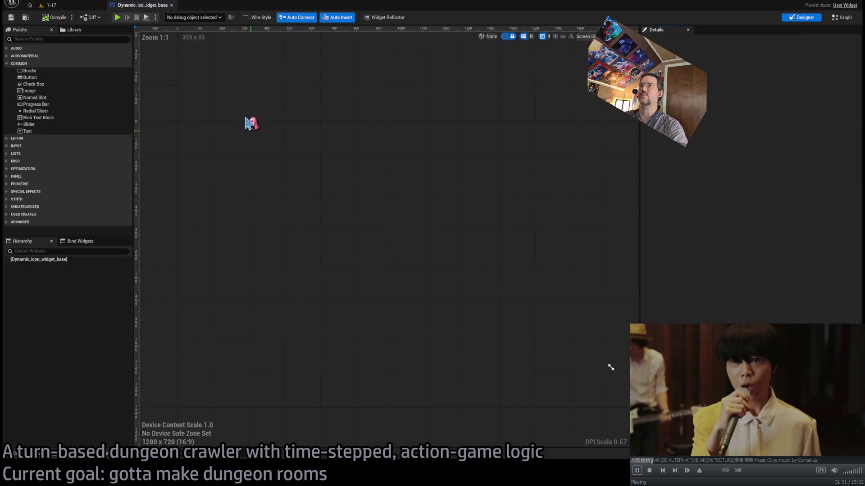
click(841, 17)
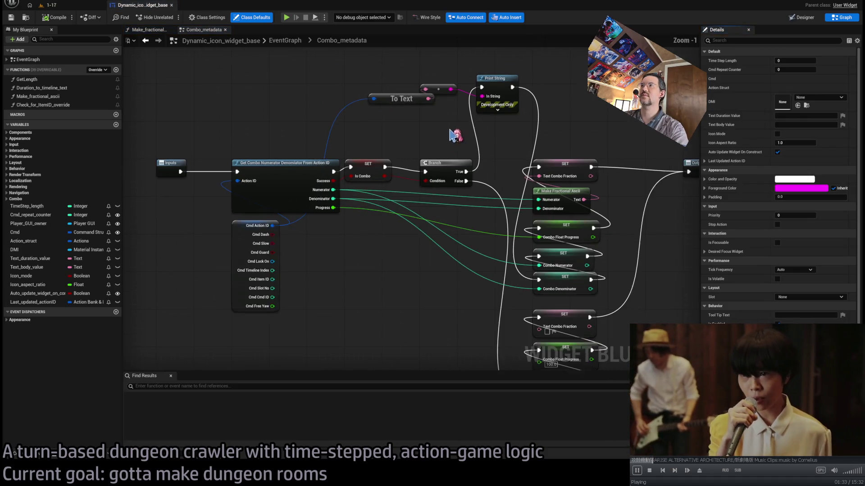
key(Delete)
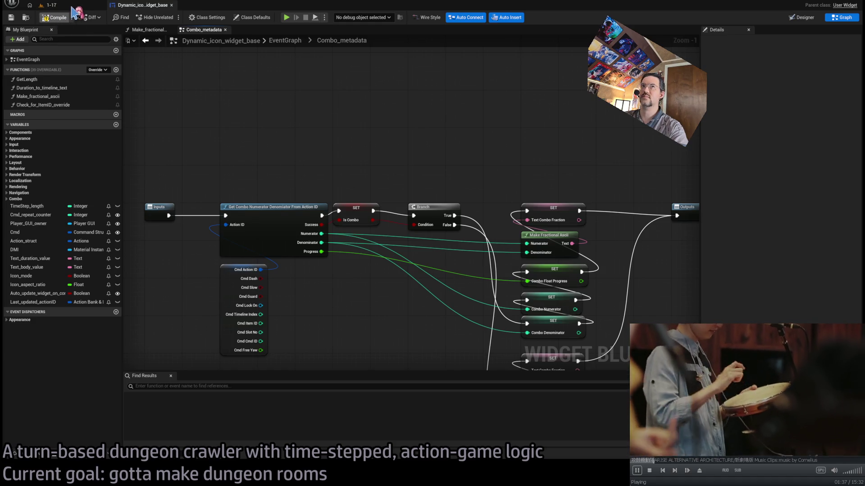
click(50, 5)
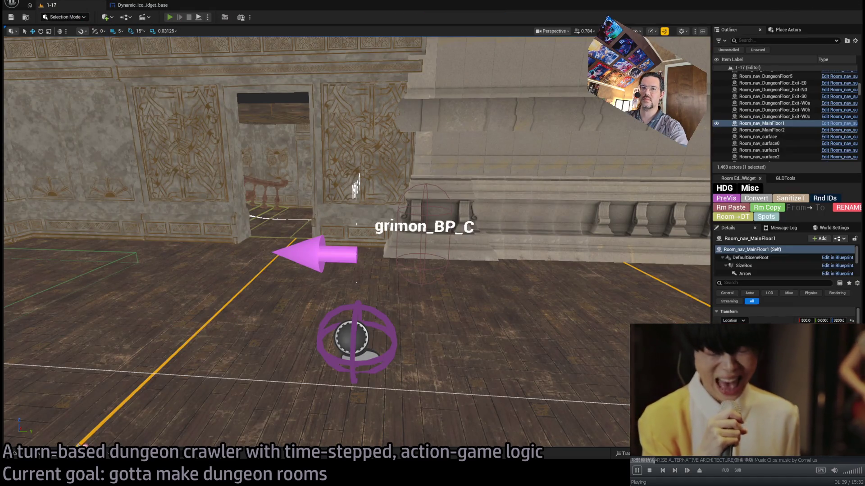
key(alt+p)
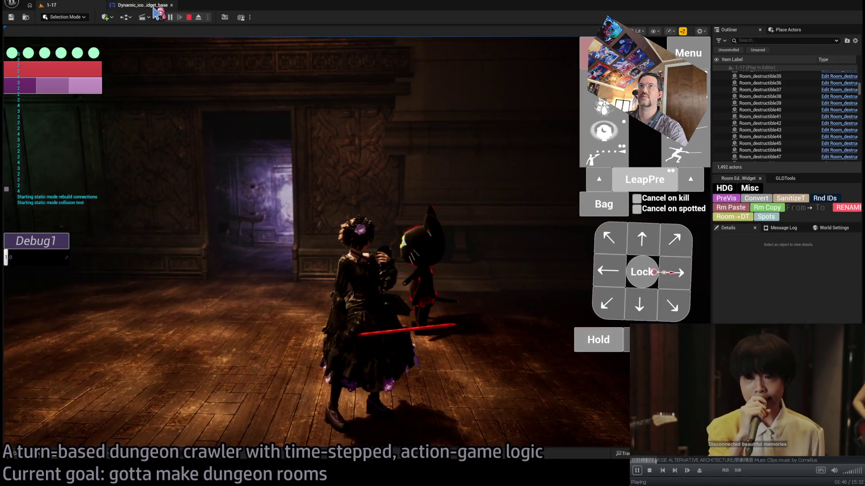
- Stop play and remove the debug Print String from the Make_fractional_ascii function
click(140, 5)
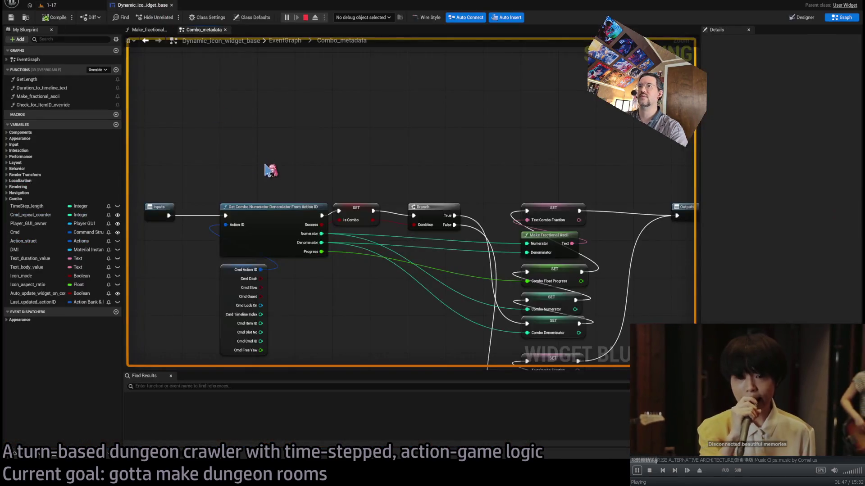
scroll(271, 171, down, 3)
scroll(402, 187, up, 3)
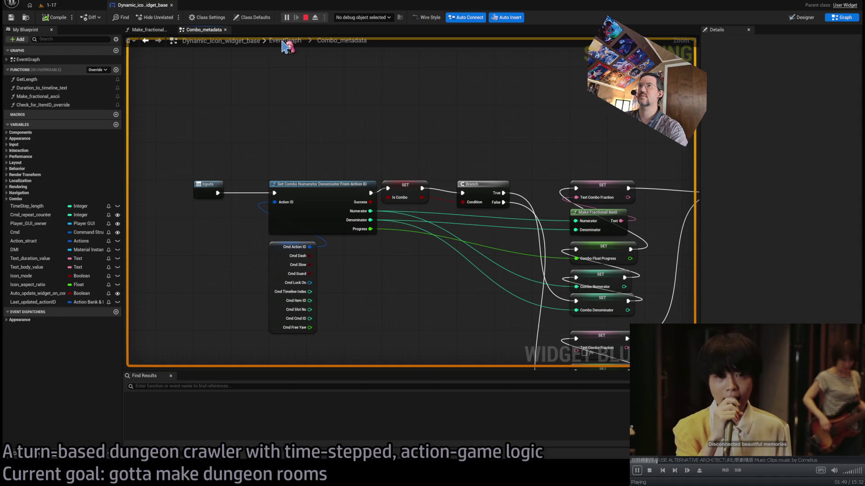
key(Escape)
click(158, 40)
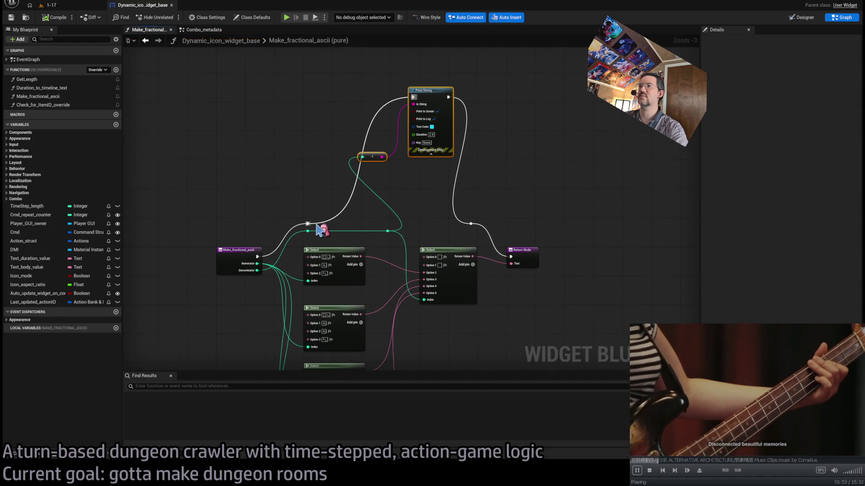
key(ctrl+z)
key(ctrl+z)
key(ctrl+z)
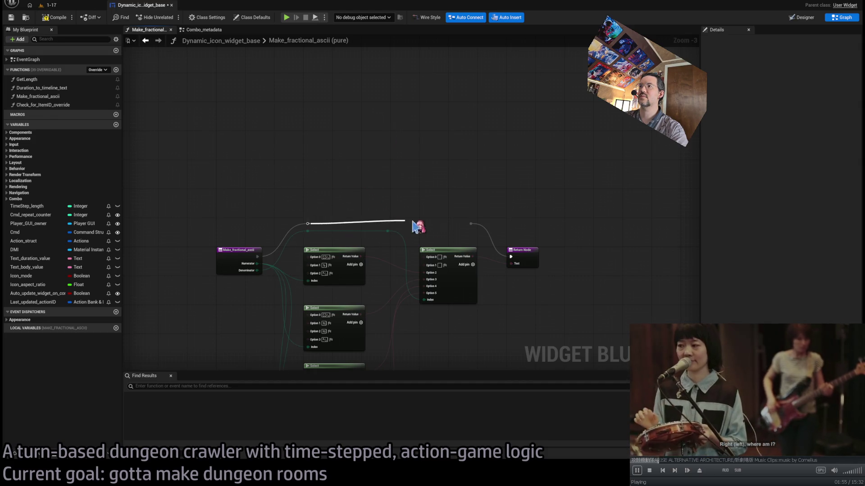
click(79, 5)
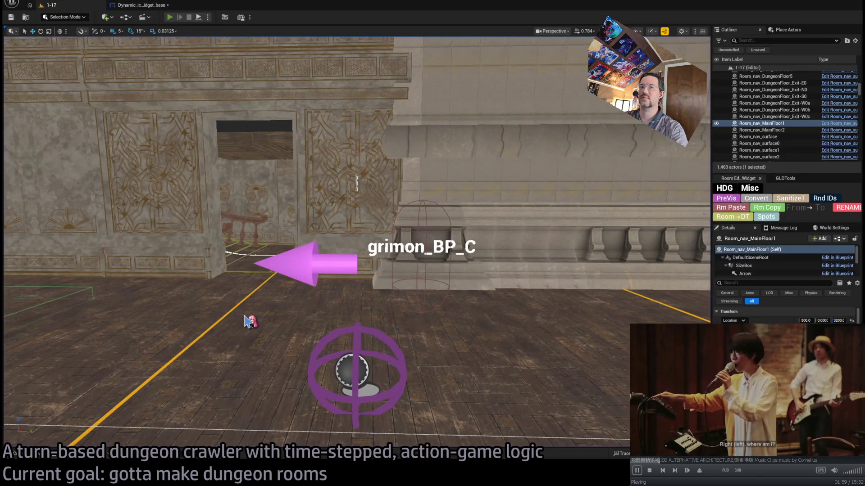
- Play-test level 1-17, review the glyph font-fallback warnings in the log, and stop
key(alt+p)
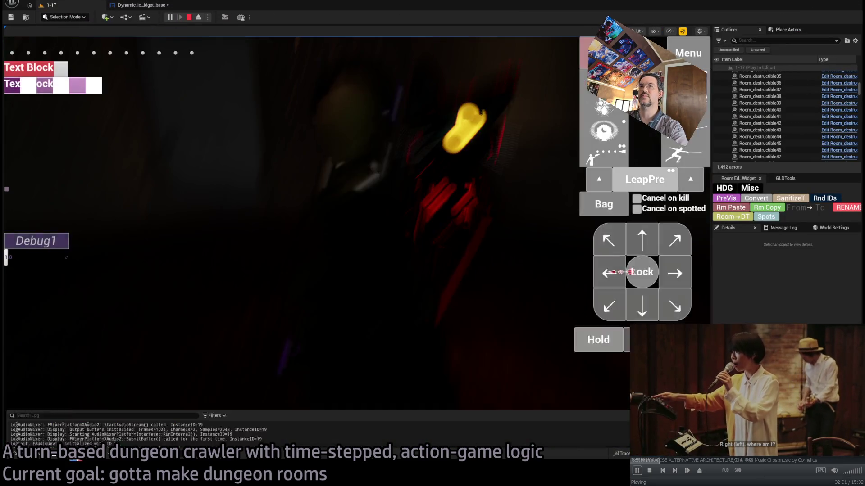
scroll(259, 346, up, 12)
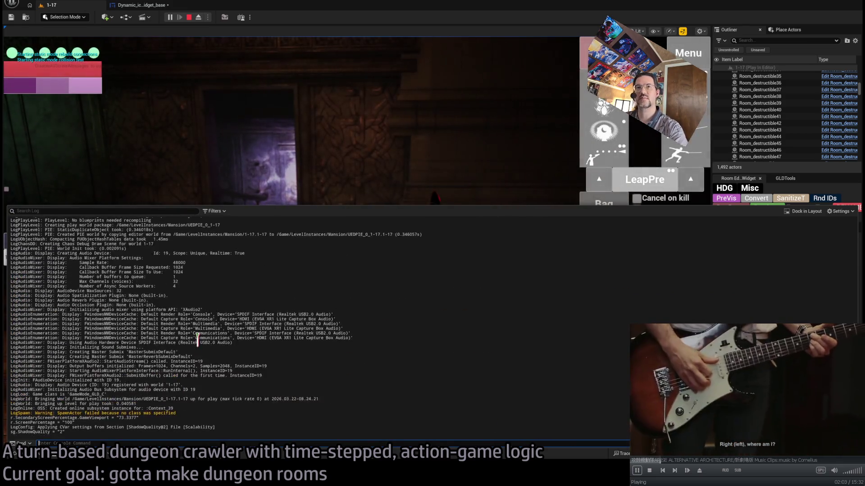
scroll(386, 332, up, 15)
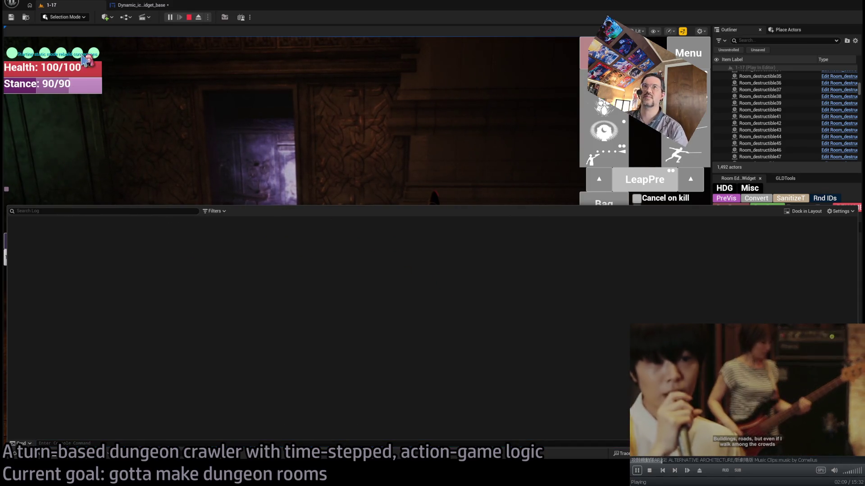
click(84, 59)
key(Escape)
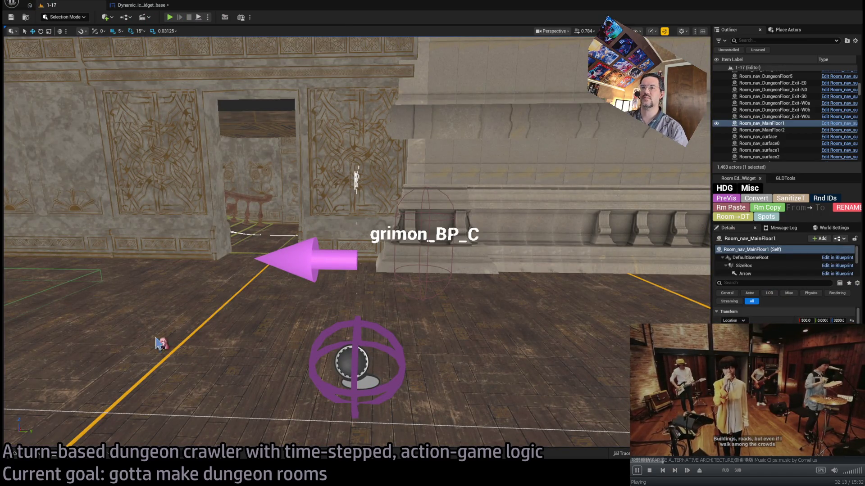
- Clear all Output Log entries and return to the Dynamic_icon_widget_base blueprint
key(Escape)
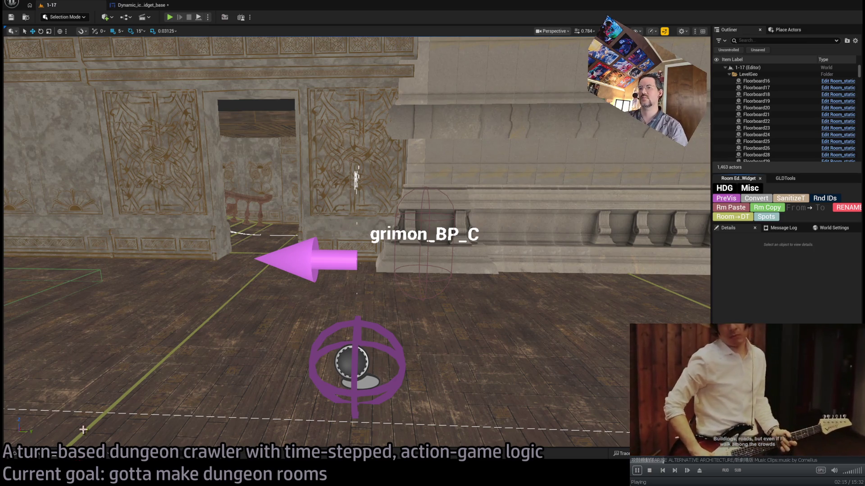
click(86, 453)
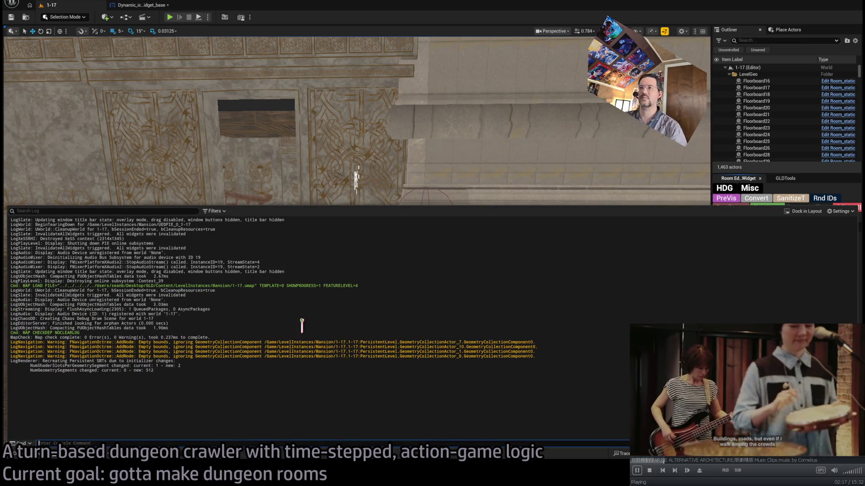
right_click(344, 334)
click(355, 344)
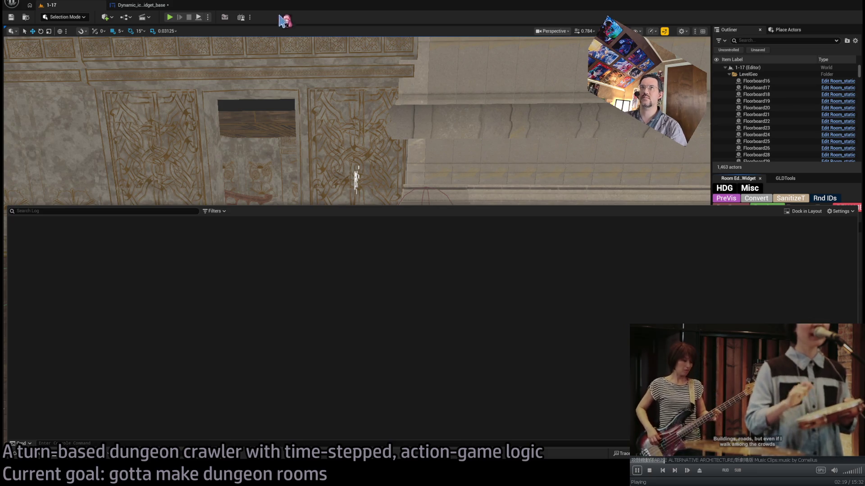
click(146, 7)
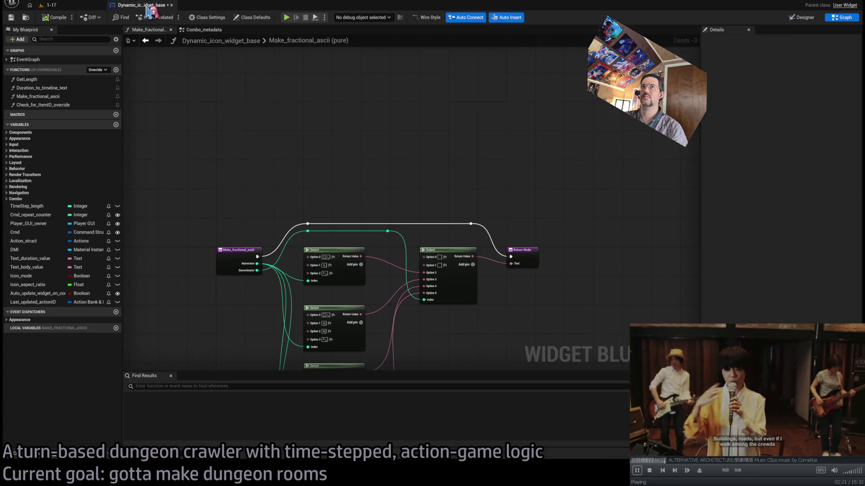
- Close the Dynamic_icon_widget_base blueprint tab
middle_click(142, 7)
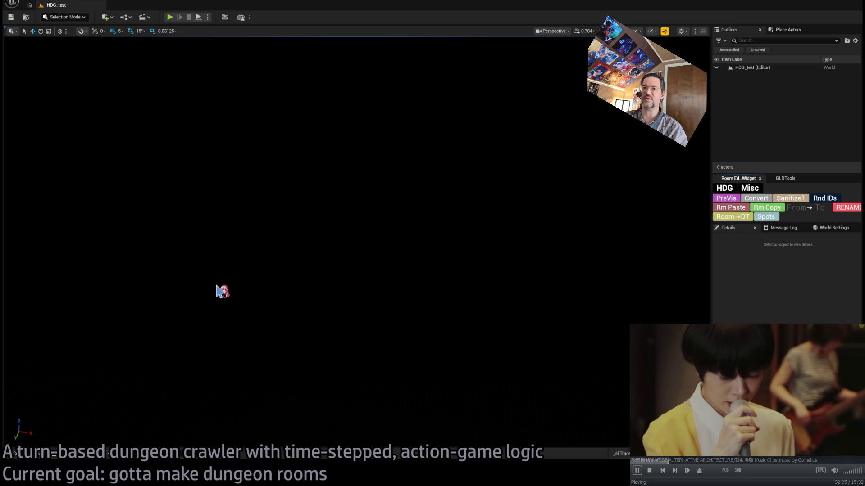
- Play HDG_test with the Output Log open, read the spline-index runtime errors, then stop
click(63, 453)
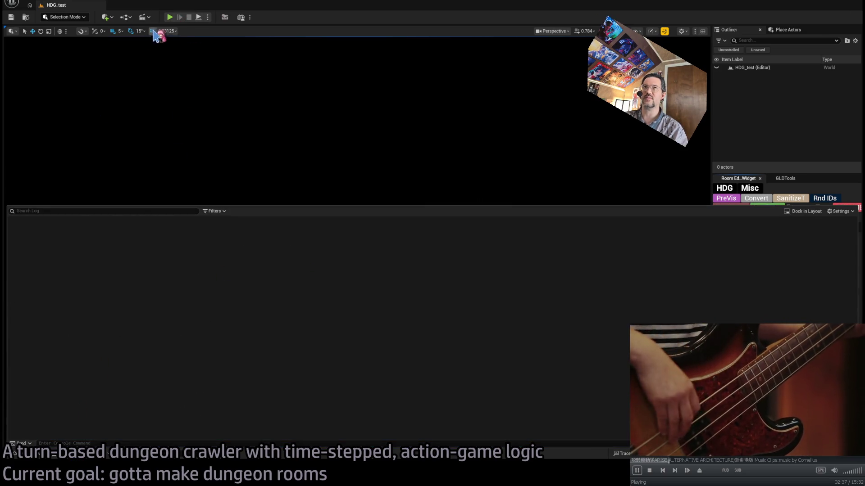
key(alt+p)
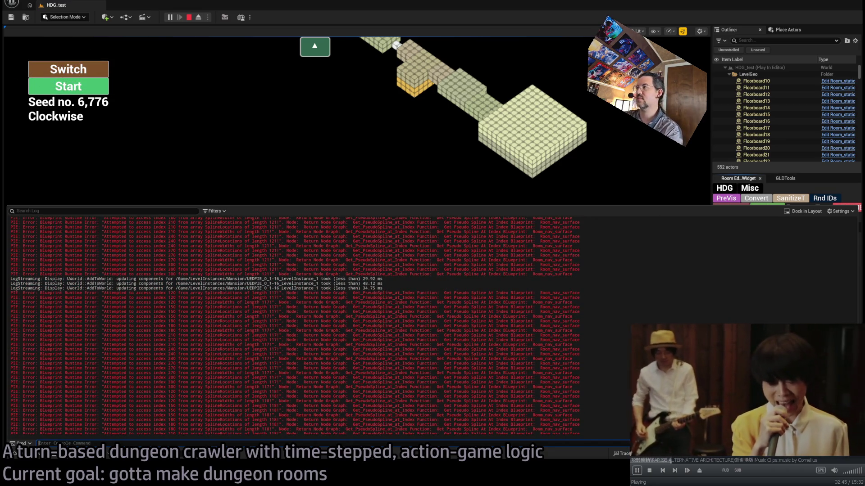
scroll(315, 325, up, 10)
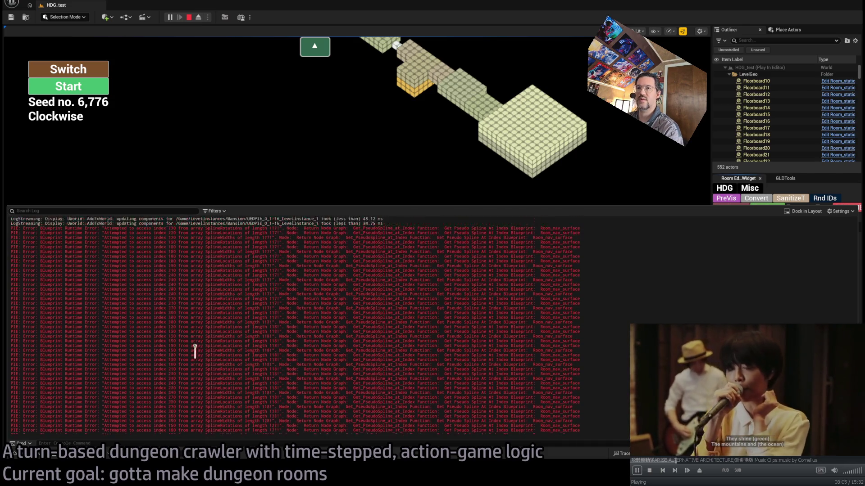
mouse_move(177, 248)
mouse_down()
mouse_move(199, 293)
mouse_move(243, 333)
mouse_up()
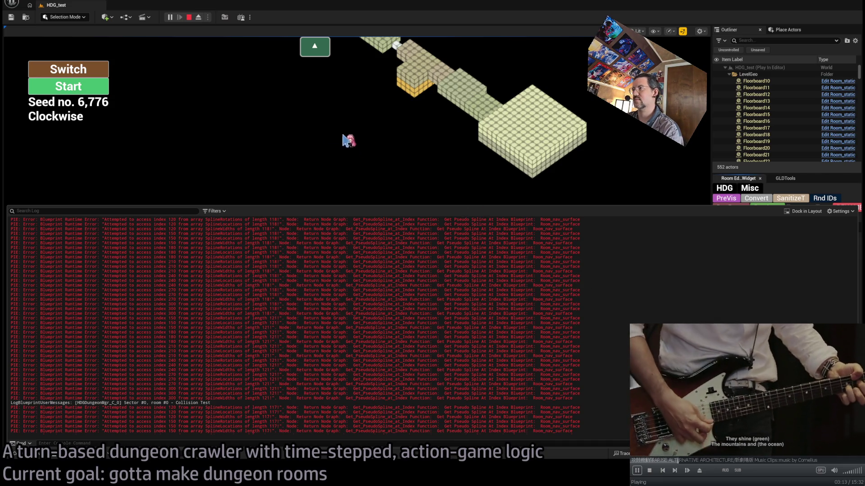
click(189, 18)
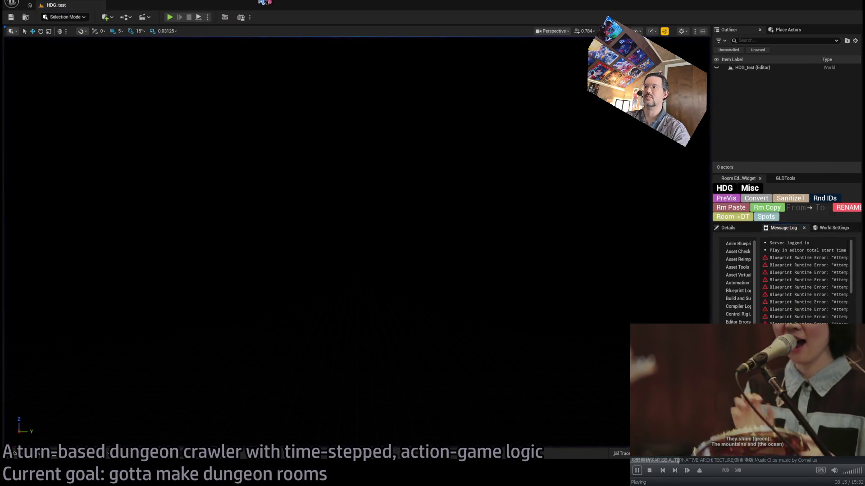
- Dismiss the asset picker, widen the Message Log, and follow the Get_PseudoSpline_at_Index error link
key(ctrl+p)
key(BackSpace)
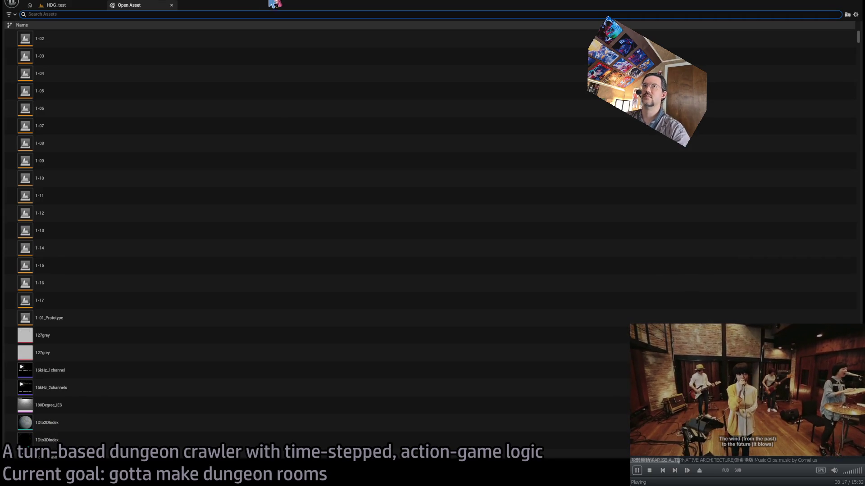
click(171, 5)
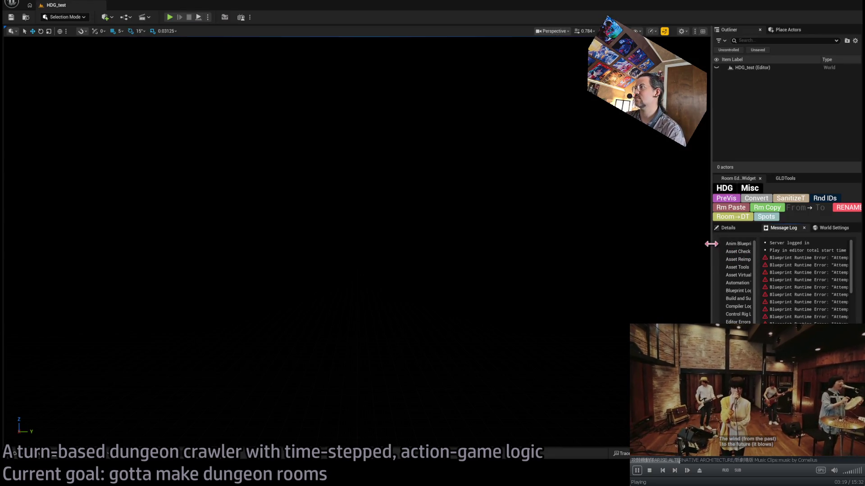
drag(712, 244, 285, 236)
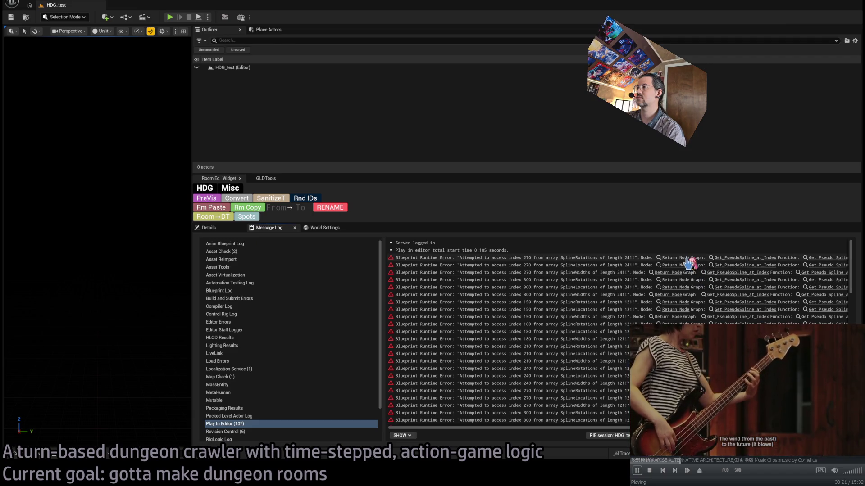
click(726, 265)
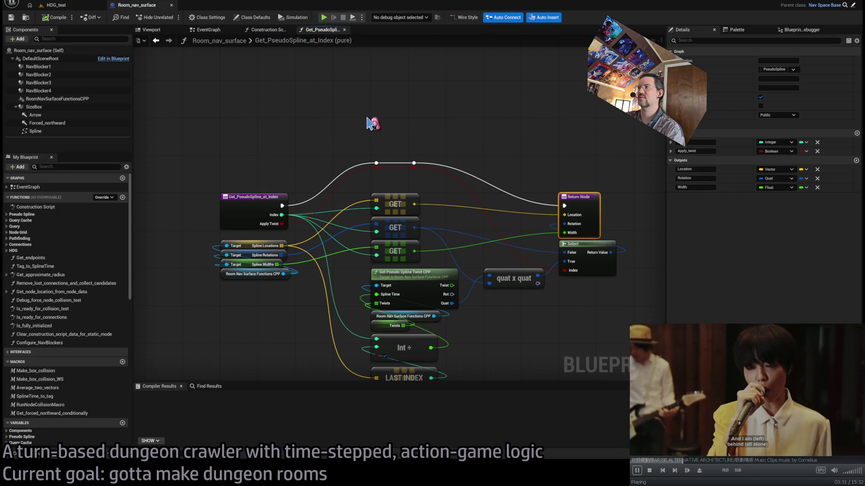
- Open the Output Log to review the runtime errors
click(36, 451)
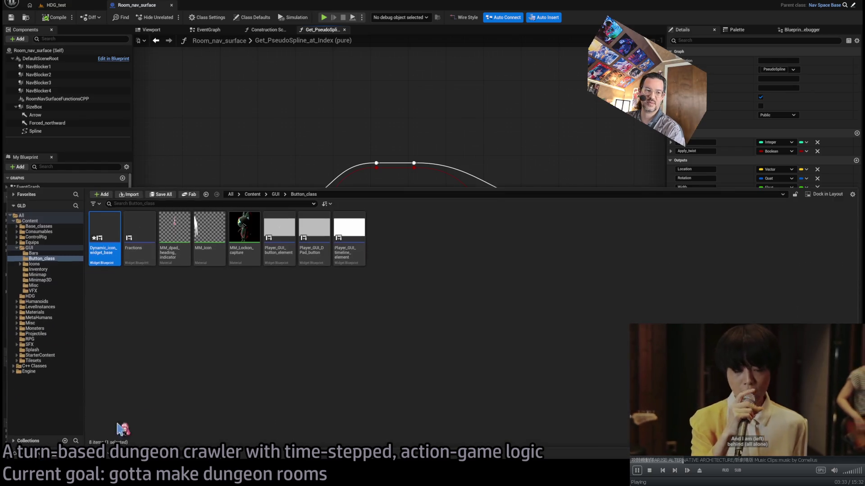
click(20, 454)
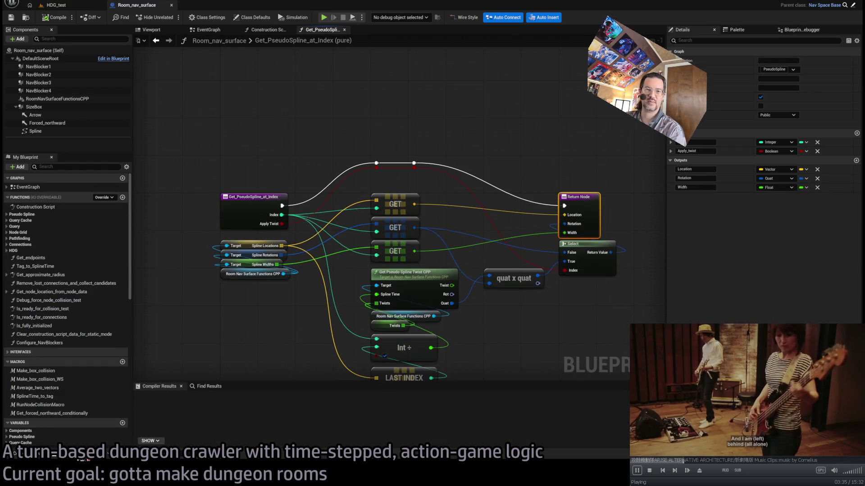
click(72, 460)
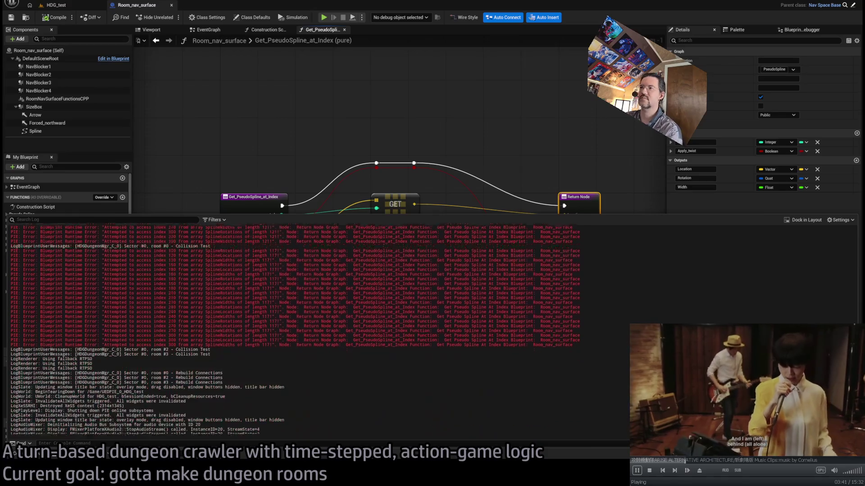
scroll(297, 329, up, 3)
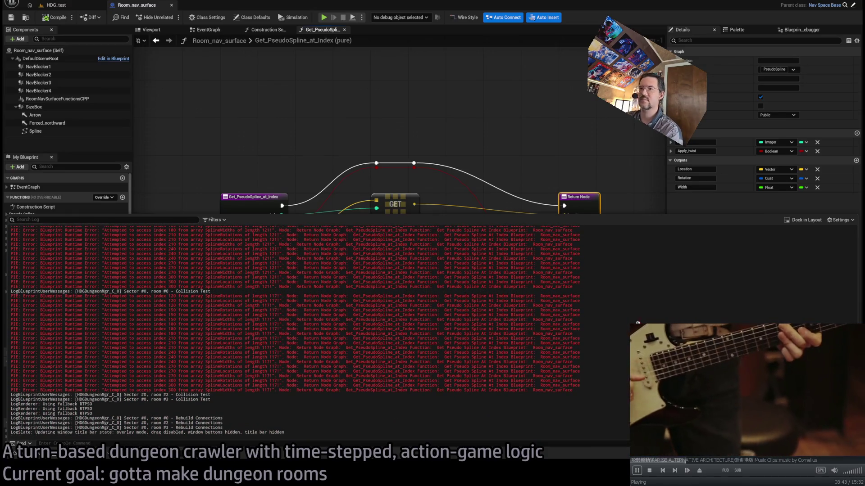
- Find all references to Get_PseudoSpline_at_Index, jump to its Construction Script call, then return to HDG_test
click(247, 215)
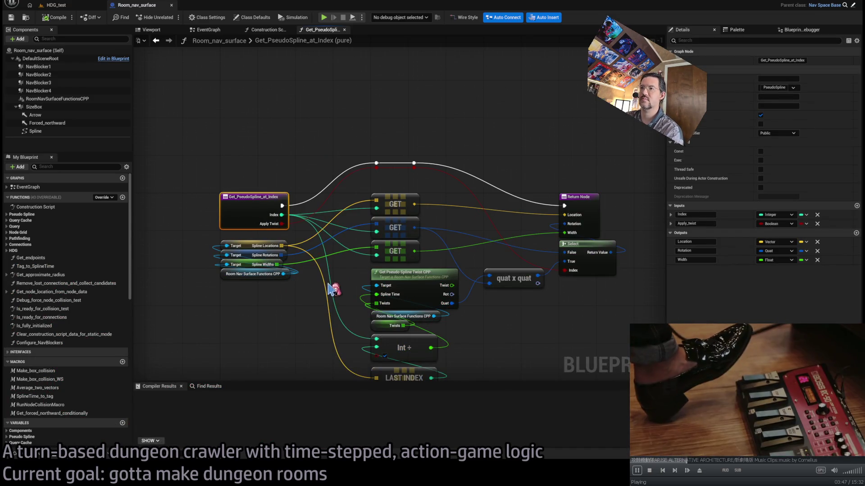
key(alt+shift+f)
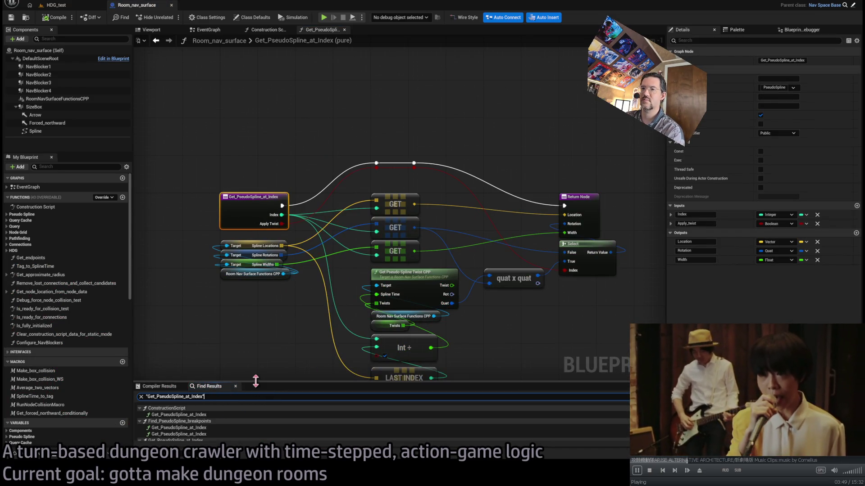
drag(268, 383, 261, 263)
double_click(203, 297)
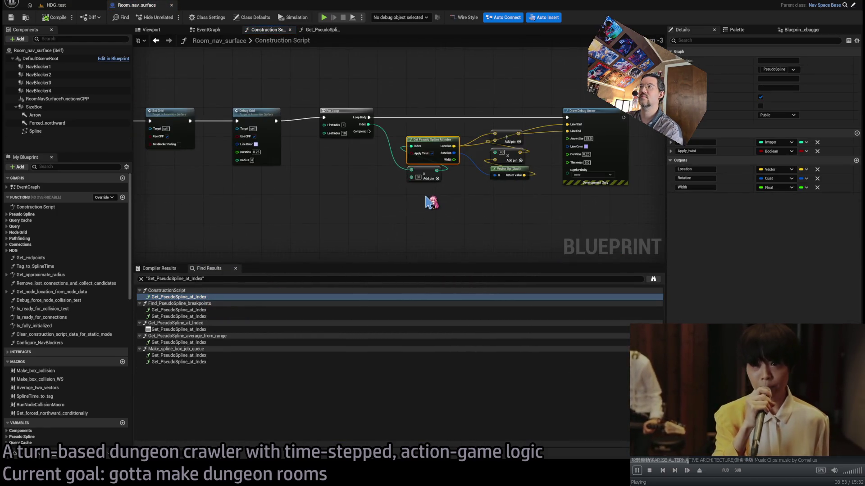
scroll(448, 180, up, 2)
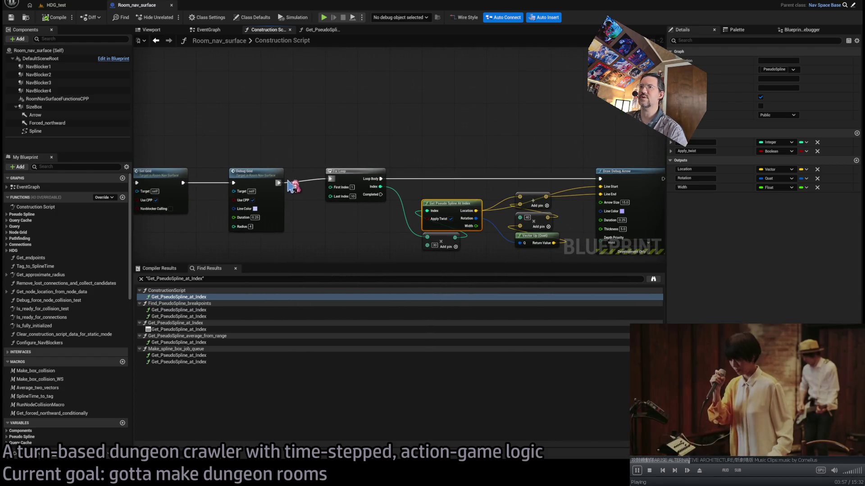
click(62, 5)
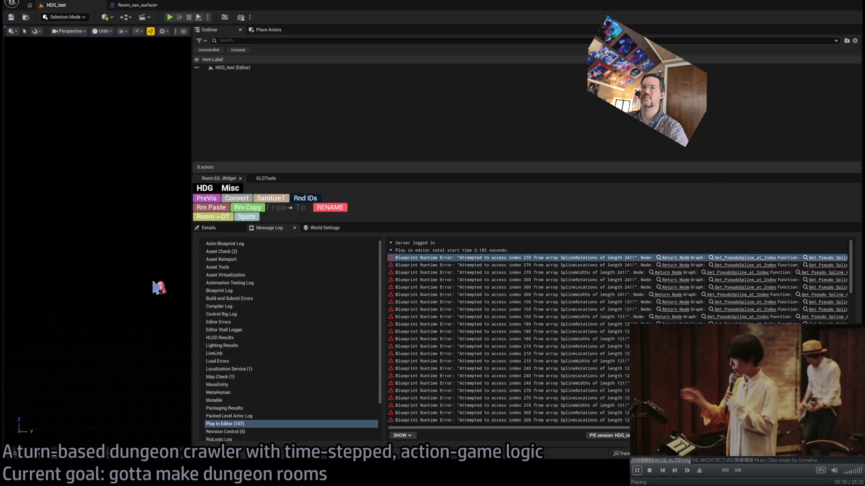
- Play HDG_test, confirm seed 977's dungeon logs no spline errors, and stop
click(107, 452)
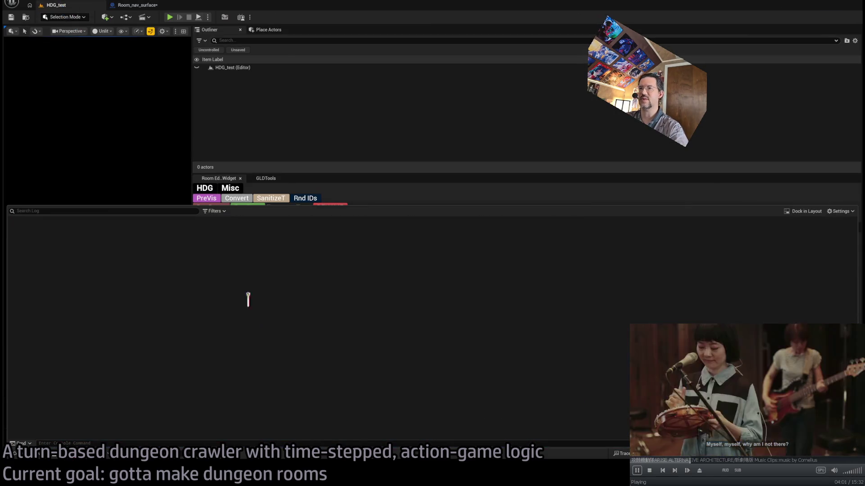
click(170, 17)
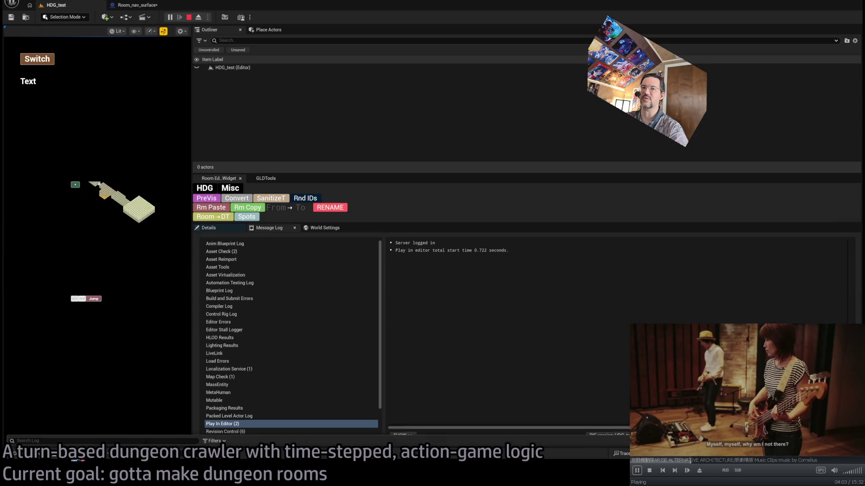
key(grave)
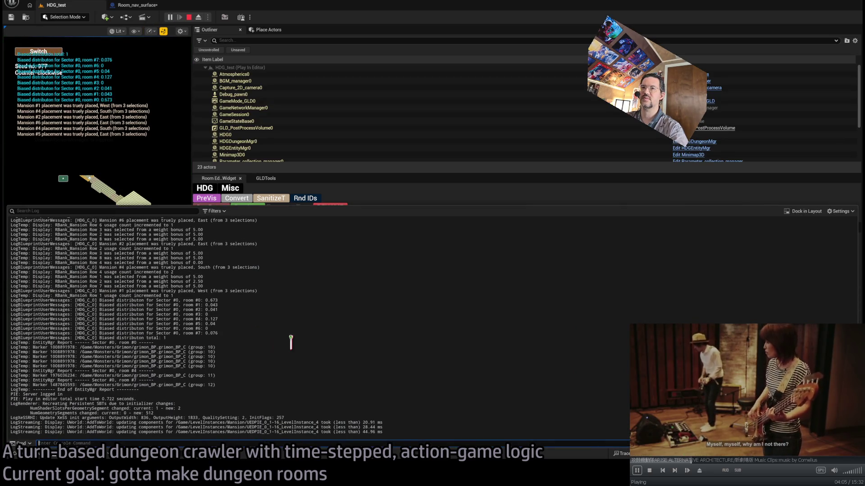
drag(852, 374, 851, 239)
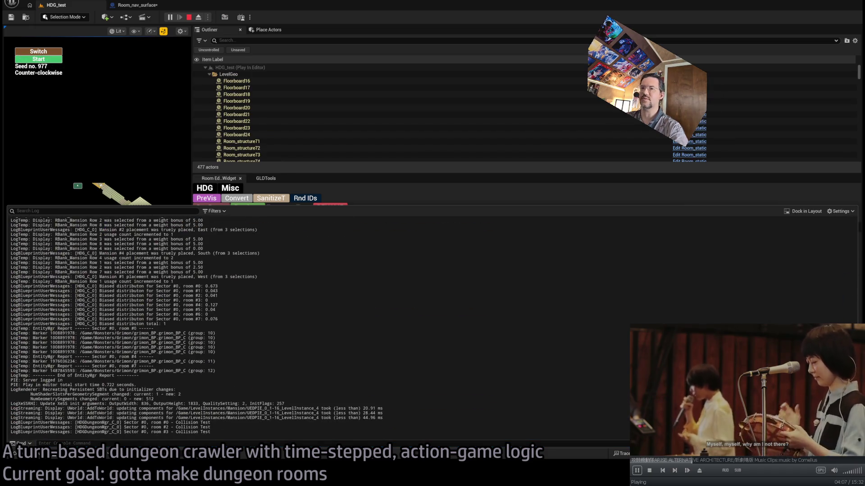
scroll(422, 236, up, 15)
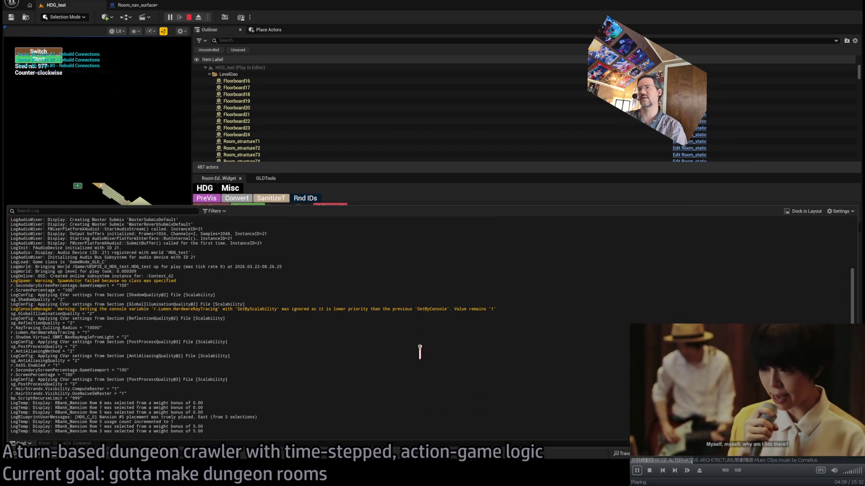
click(189, 18)
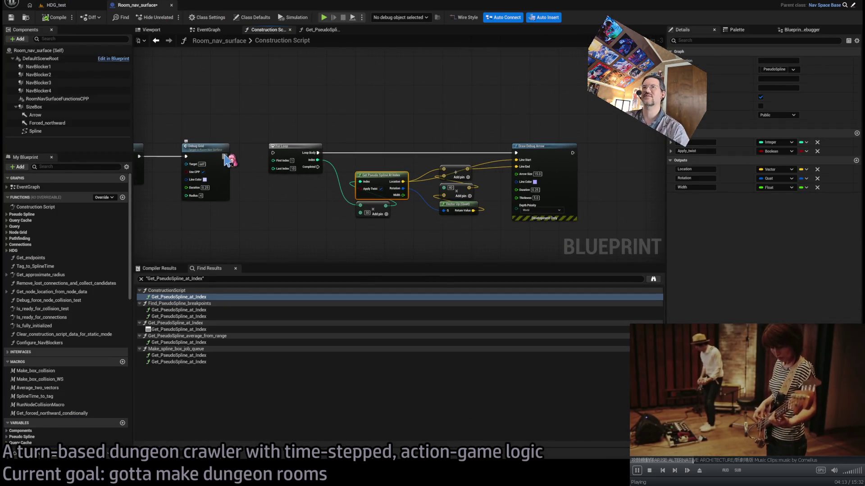
- Connect Debug Grid's execution output to the For Loop
drag(225, 157, 273, 154)
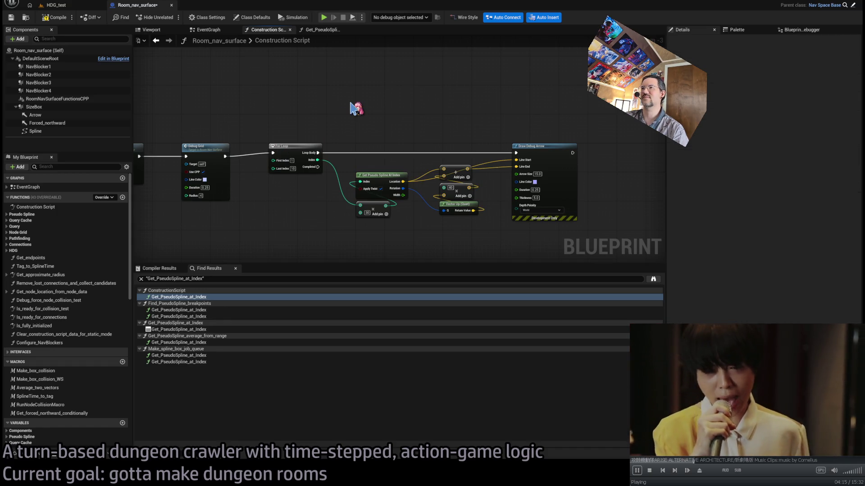
scroll(354, 115, up, 1)
mouse_move(389, 124)
mouse_down()
mouse_move(344, 92)
mouse_move(354, 96)
mouse_up()
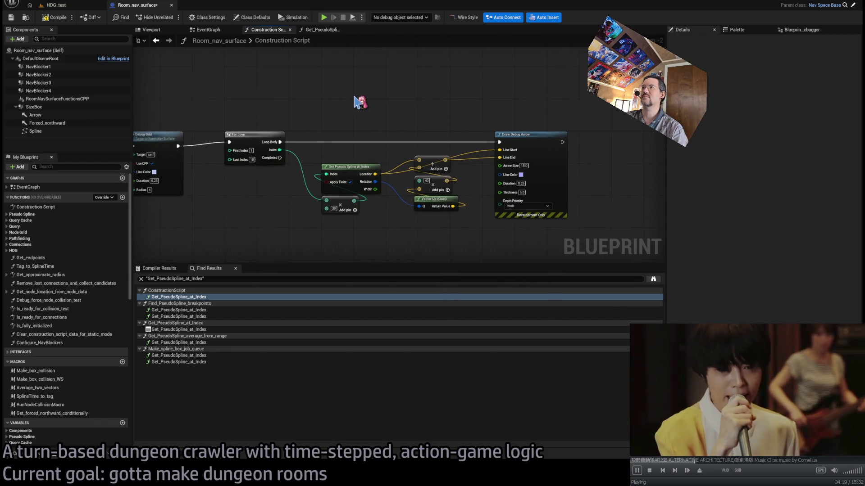
scroll(349, 132, up, 2)
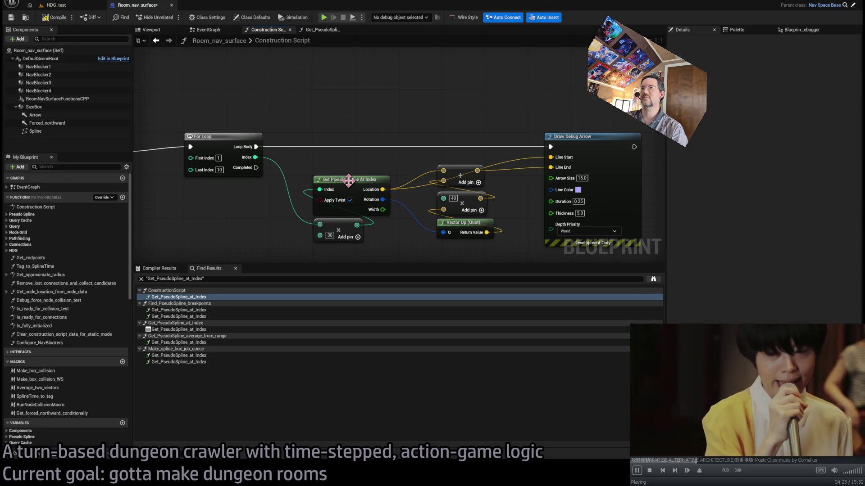
- Add a Boolean ReturnValue output to Get_PseudoSpline_at_Index and move it to the top
click(346, 181)
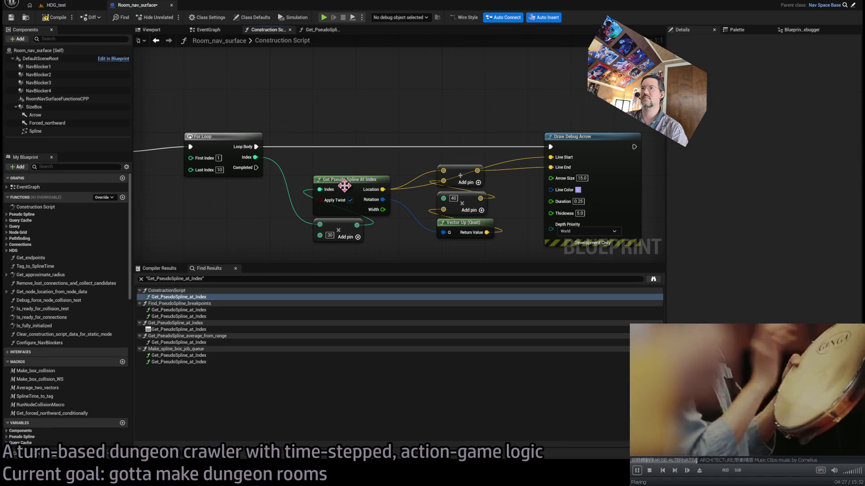
double_click(353, 179)
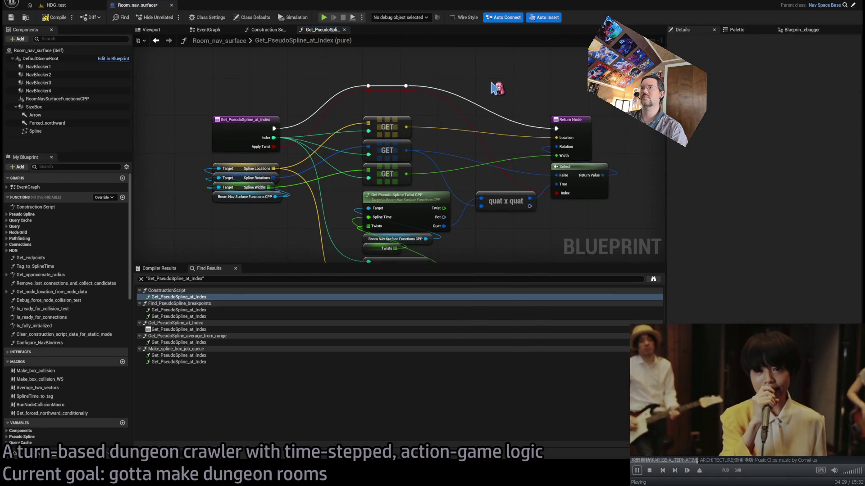
scroll(466, 96, down, 3)
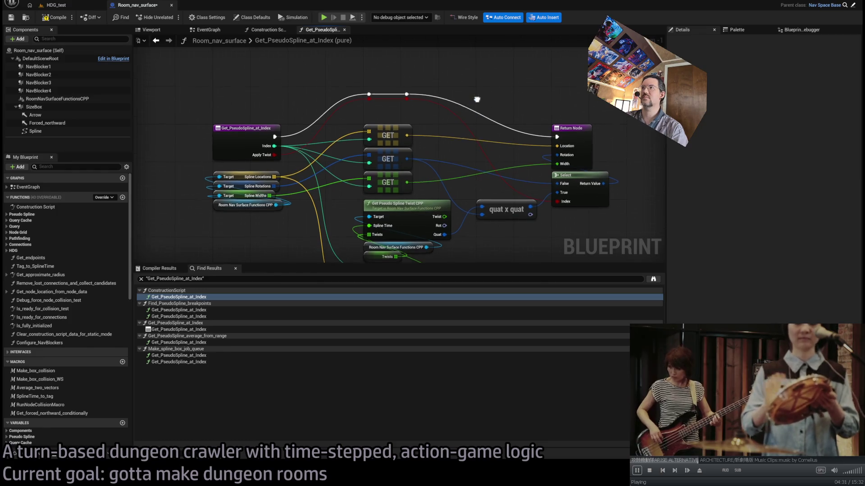
click(540, 147)
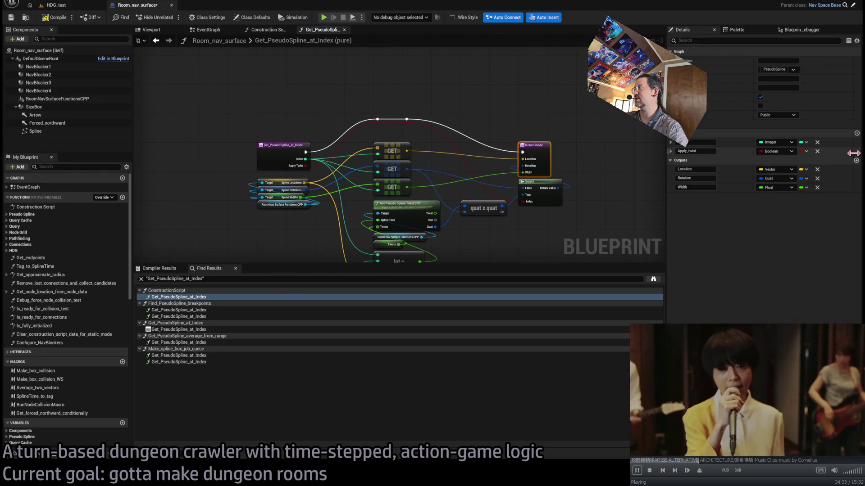
click(857, 160)
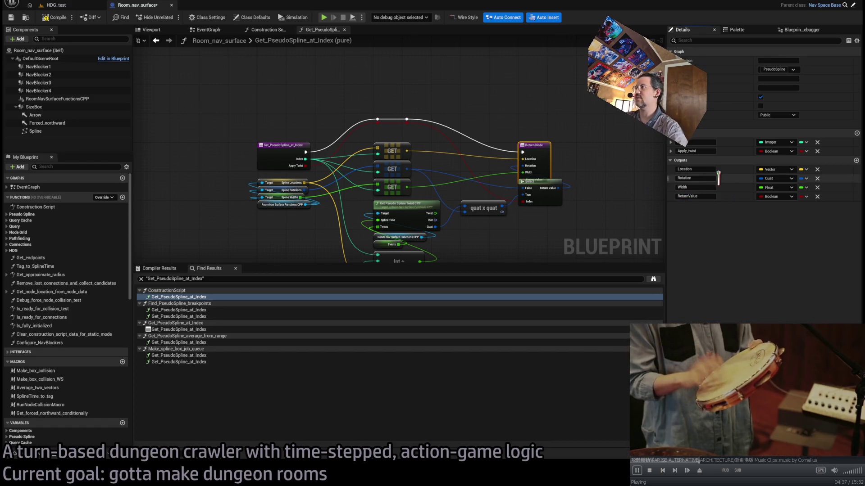
drag(668, 197, 673, 167)
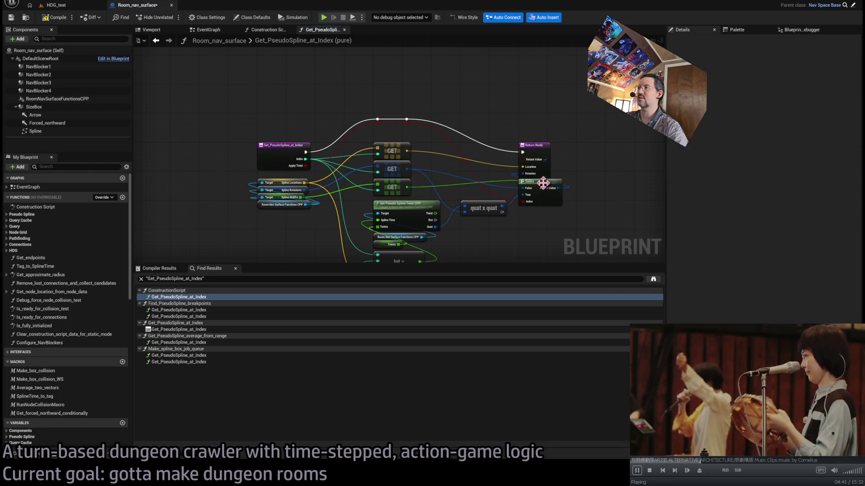
- Move the function entry and Target nodes down and nudge the Branch node into place
scroll(510, 157, down, 2)
mouse_move(554, 120)
mouse_down()
mouse_move(416, 253)
mouse_move(419, 261)
mouse_up()
scroll(419, 212, up, 5)
scroll(393, 85, down, 2)
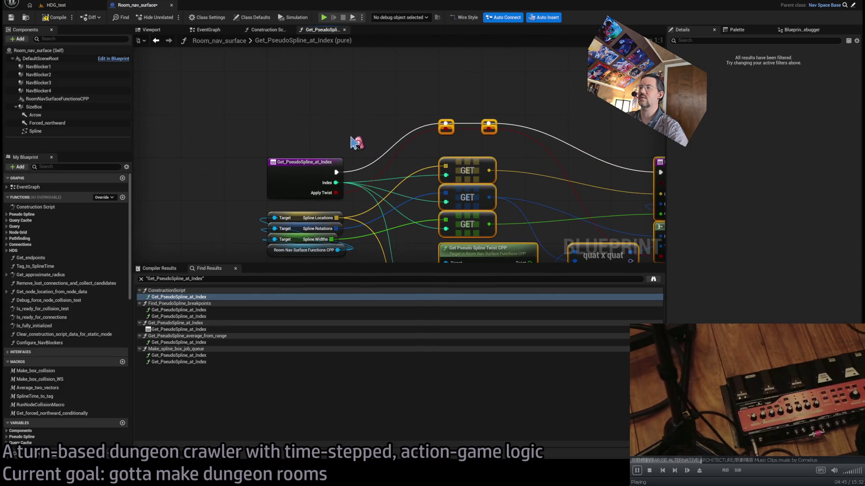
click(356, 141)
scroll(293, 211, down, 1)
drag(289, 209, 331, 232)
shift+click(319, 141)
mouse_move(320, 141)
mouse_down()
mouse_move(313, 173)
mouse_move(320, 170)
mouse_move(294, 131)
mouse_move(323, 144)
mouse_up()
click(314, 143)
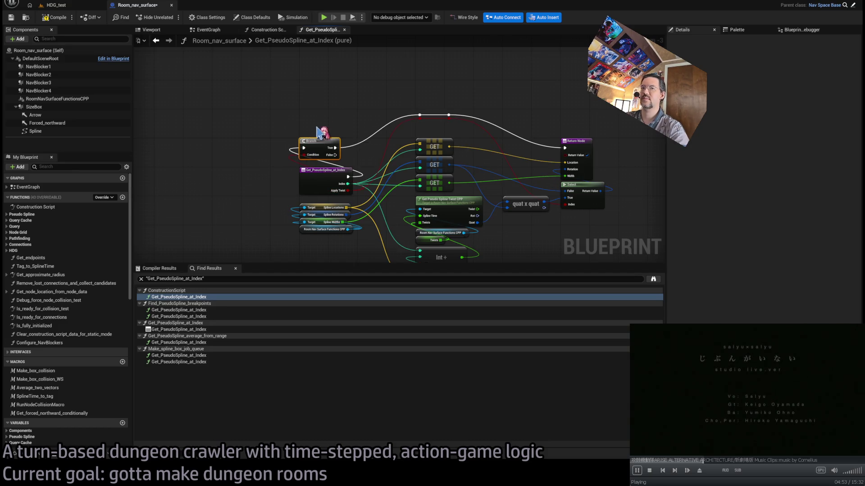
click(328, 115)
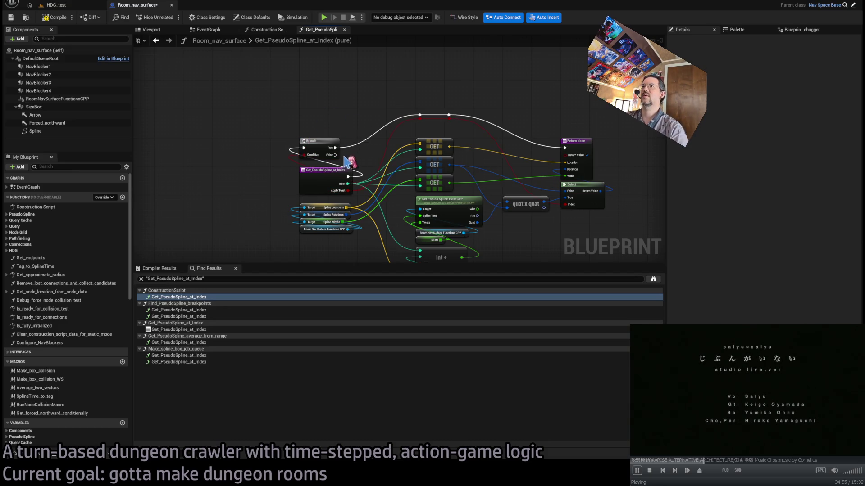
- Shift the GET, Twist, Return and Branch nodes right and raise the entry node beside the Branch
scroll(373, 127, up, 3)
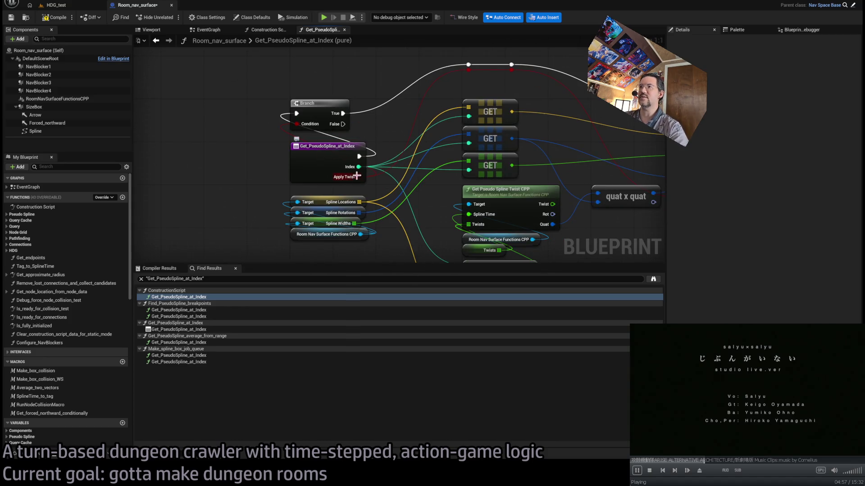
drag(344, 122, 346, 155)
click(451, 135)
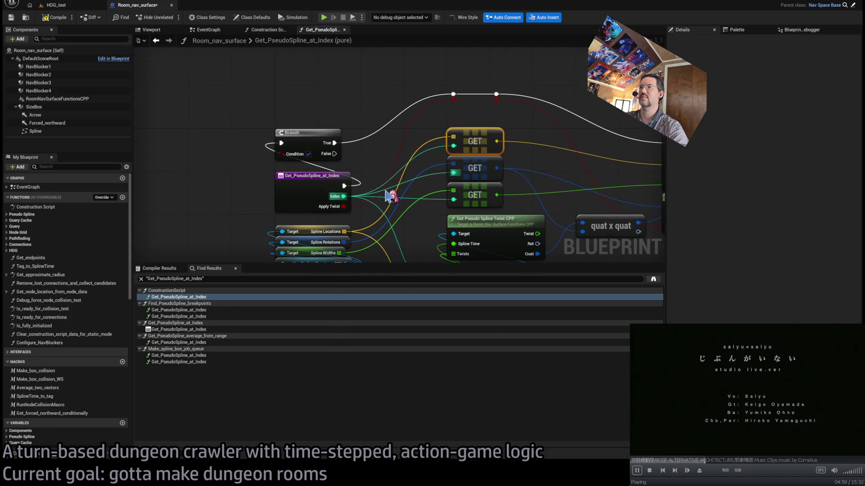
scroll(386, 131, down, 3)
mouse_move(388, 187)
mouse_down()
mouse_move(337, 84)
mouse_move(339, 115)
mouse_move(338, 101)
mouse_up()
scroll(328, 124, down, 3)
scroll(328, 125, up, 2)
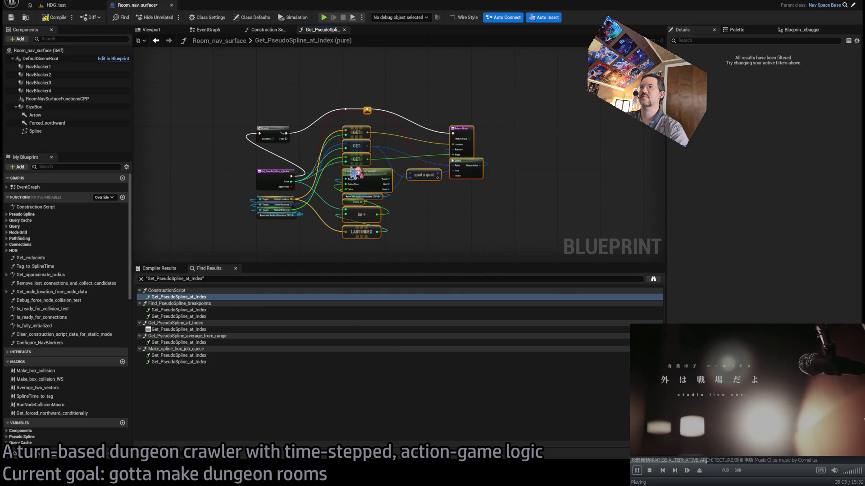
drag(363, 129, 449, 131)
scroll(275, 130, up, 3)
drag(274, 131, 424, 131)
drag(391, 104, 572, 108)
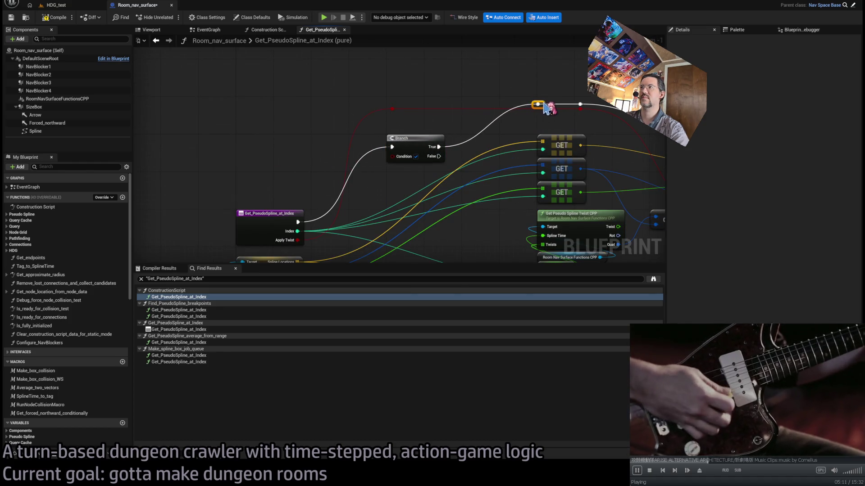
drag(283, 227, 279, 154)
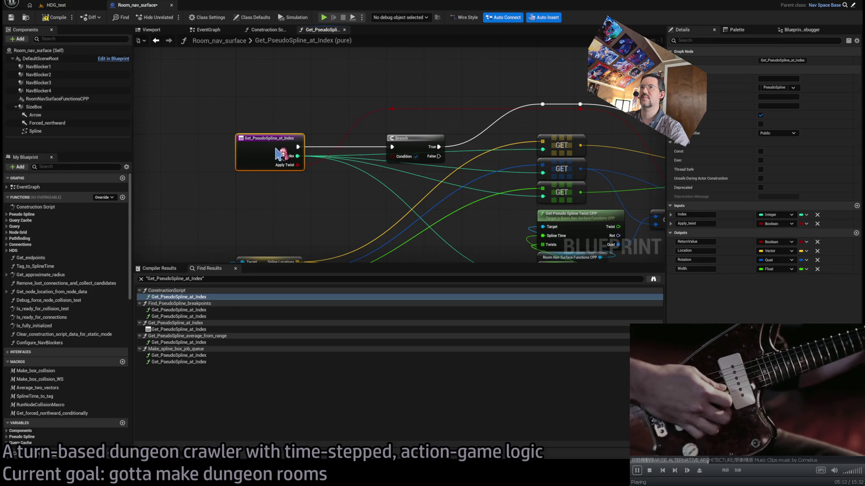
click(318, 203)
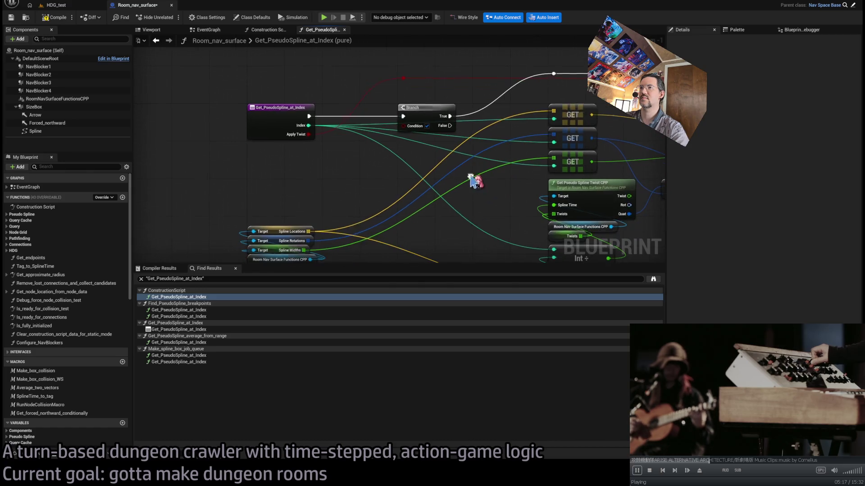
- Add an Is Valid Index node fed by the Spline Locations array
drag(308, 231, 394, 176)
mouse_move(309, 125)
mouse_down()
mouse_move(359, 174)
mouse_move(394, 189)
mouse_move(435, 146)
mouse_move(378, 139)
mouse_move(399, 158)
mouse_move(371, 159)
mouse_up()
scroll(405, 162, down, 2)
click(399, 158)
- Duplicate the Return Node and route the Branch's False output into the copy
key(ctrl+w)
drag(337, 64, 417, 228)
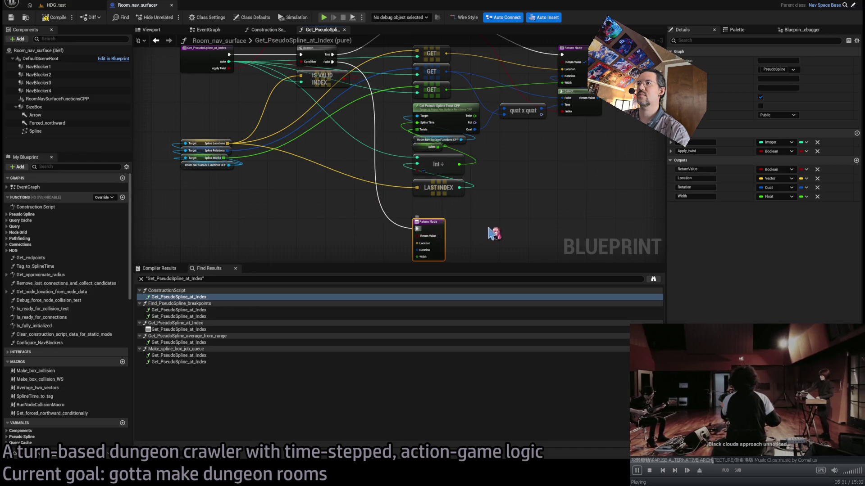
click(342, 246)
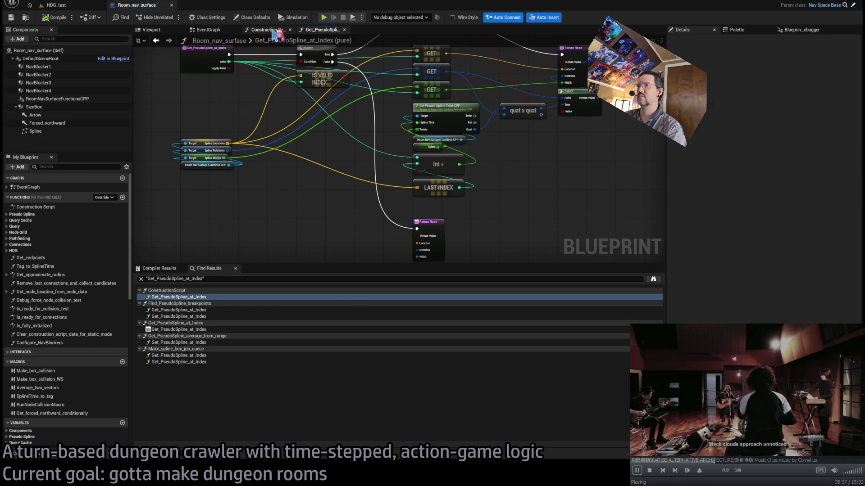
- Add copies of the three GET nodes, fed by Spline Locations and Widths, into its Location, Rotation and Width
mouse_move(315, 201)
mouse_down()
mouse_move(364, 206)
mouse_move(338, 187)
mouse_move(479, 112)
mouse_move(490, 48)
mouse_up()
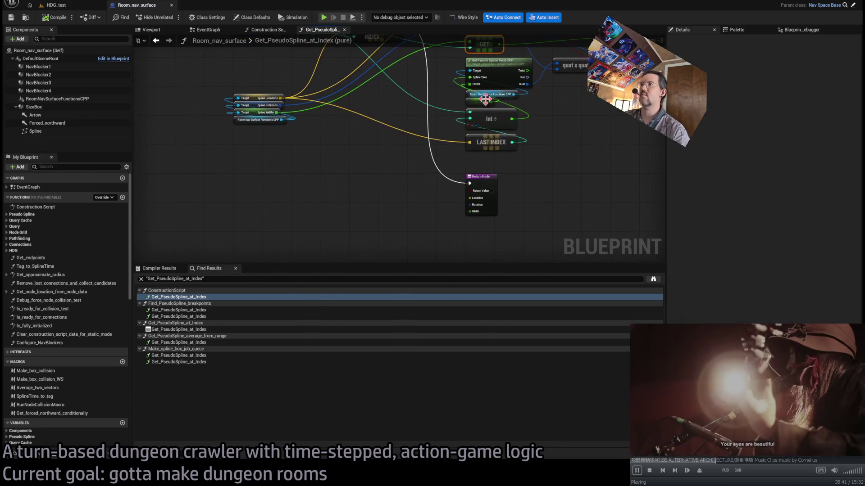
key(ctrl+v)
mouse_move(405, 183)
mouse_down()
mouse_move(408, 216)
mouse_move(397, 215)
mouse_up()
drag(277, 131, 378, 212)
drag(273, 146, 380, 251)
scroll(382, 244, up, 2)
drag(396, 167, 475, 192)
drag(396, 194, 482, 205)
drag(396, 221, 476, 211)
drag(359, 123, 359, 168)
scroll(360, 168, down, 1)
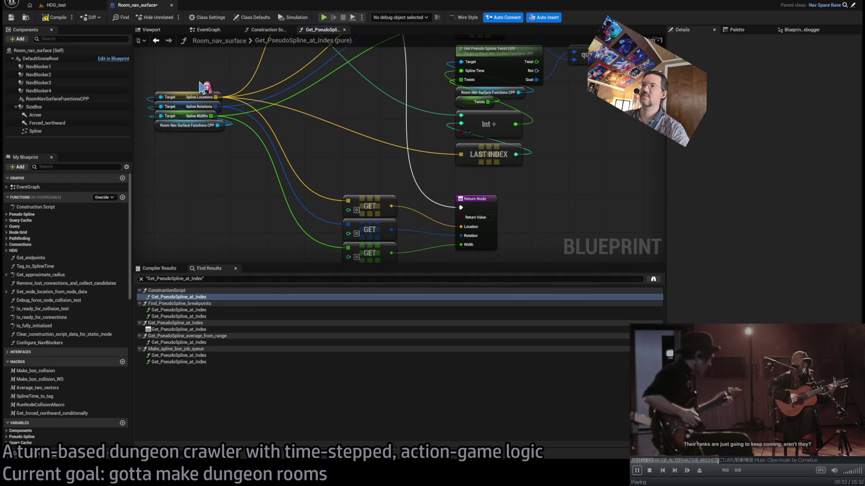
- Save the blueprint and close the Get_PseudoSpline_at_Index graph
key(ctrl+s)
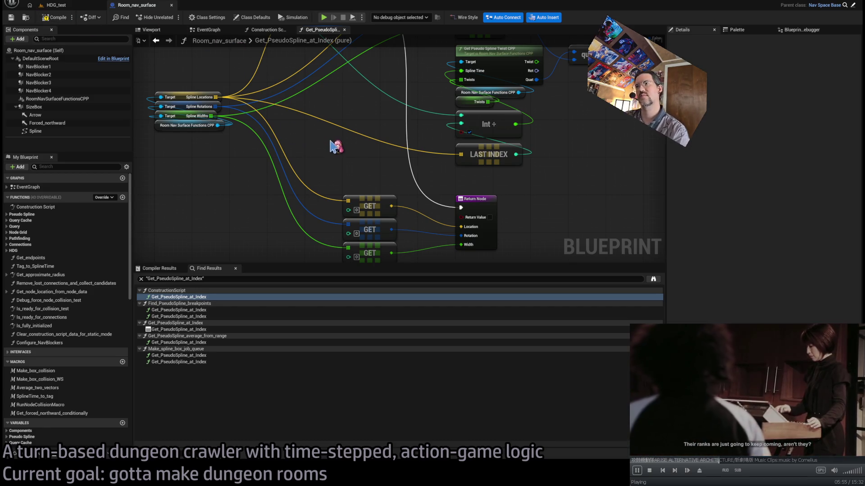
scroll(333, 147, down, 2)
middle_click(304, 31)
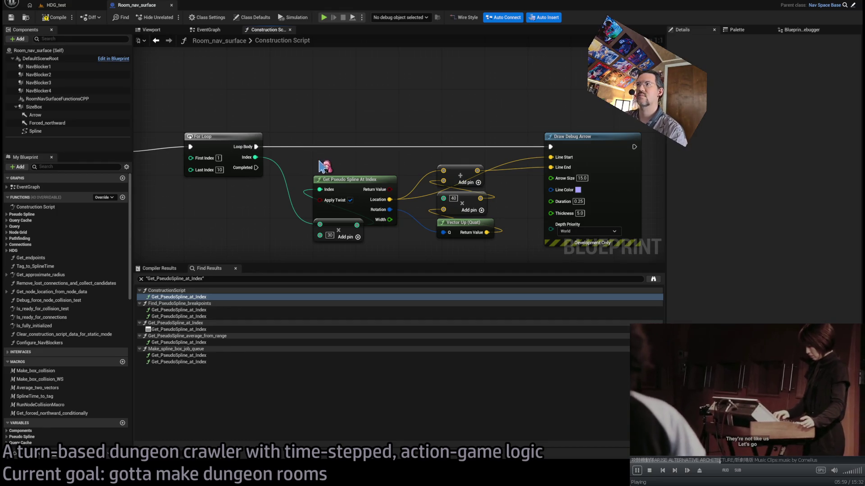
- Gate Draw Debug Arrow with a Branch on the function's Return Value, then switch to HDG_test
drag(339, 225, 338, 236)
mouse_move(390, 190)
mouse_down()
mouse_move(341, 144)
mouse_move(364, 162)
mouse_move(349, 156)
mouse_up()
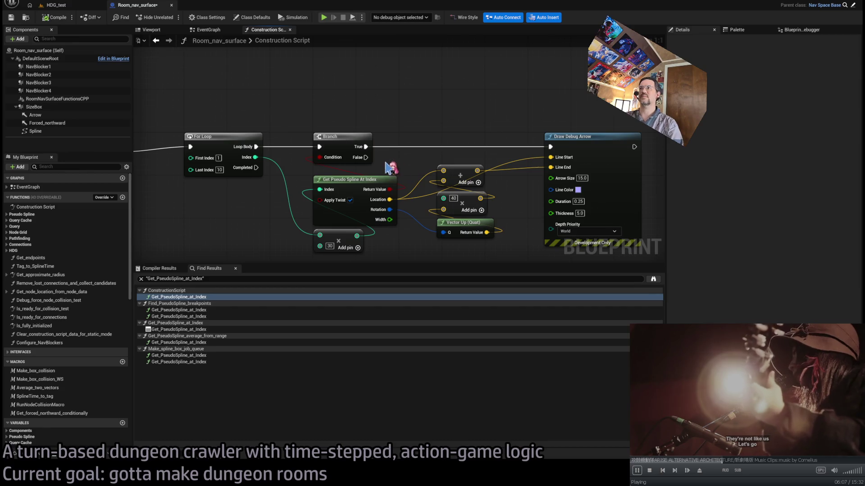
scroll(275, 102, down, 2)
click(68, 5)
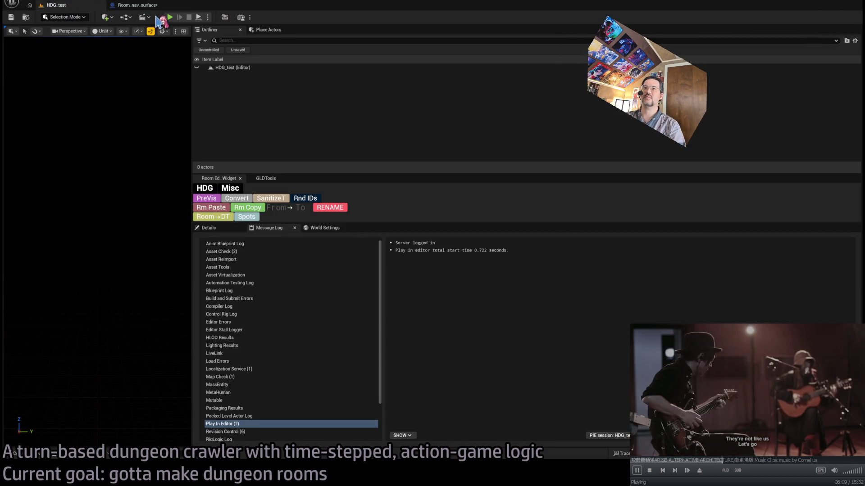
- Widen the viewport, play HDG_test, review the seed 8,073 Output Log, then start the dungeon run
mouse_move(195, 67)
mouse_down()
mouse_move(517, 135)
mouse_move(598, 189)
mouse_up()
key(ctrl+grave)
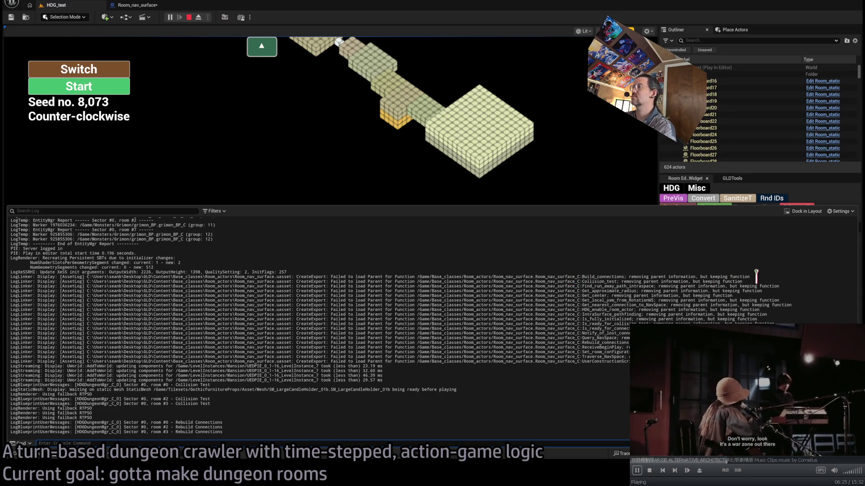
drag(788, 279, 788, 270)
click(788, 270)
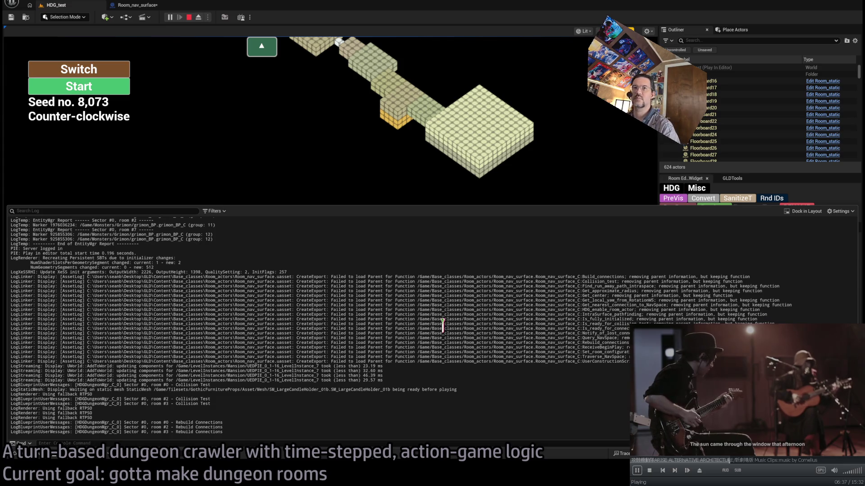
scroll(419, 336, up, 15)
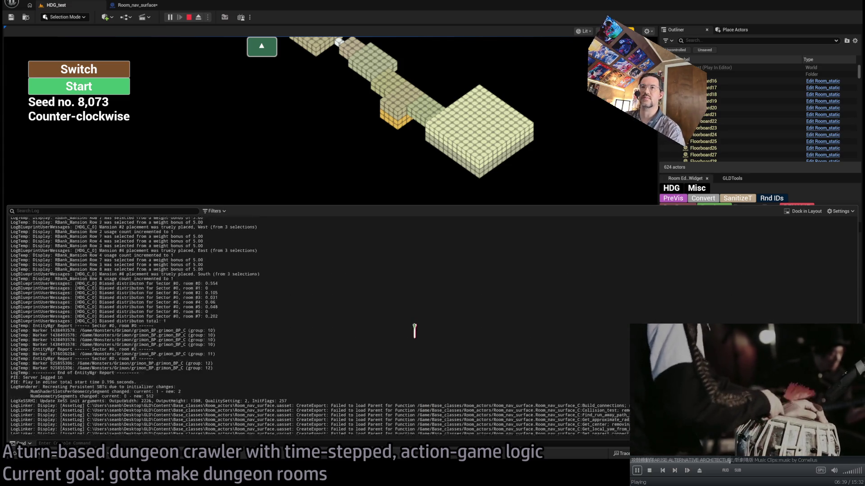
scroll(252, 346, up, 9)
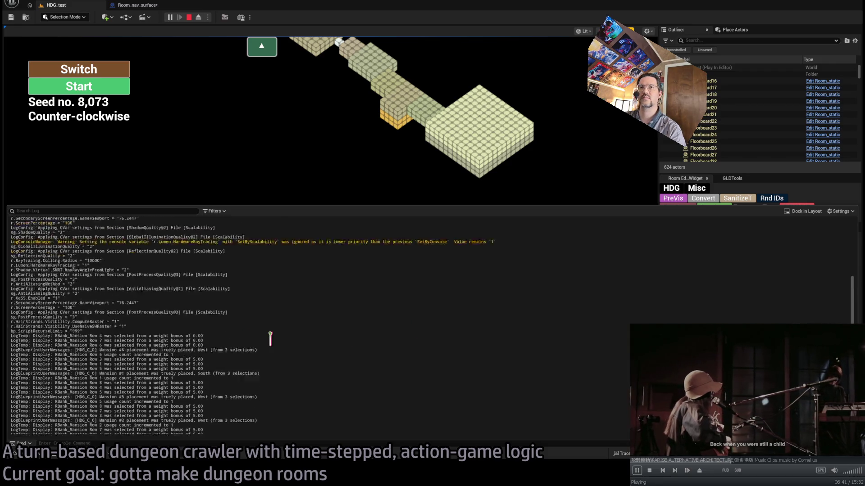
scroll(289, 335, down, 15)
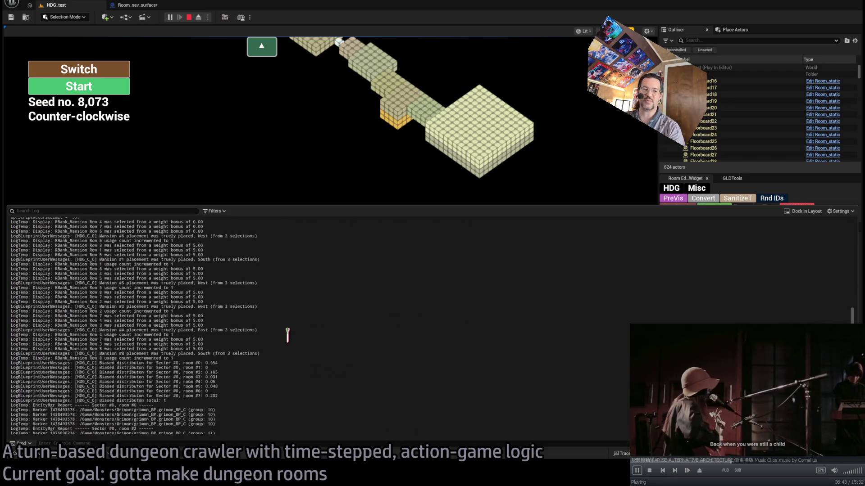
click(103, 86)
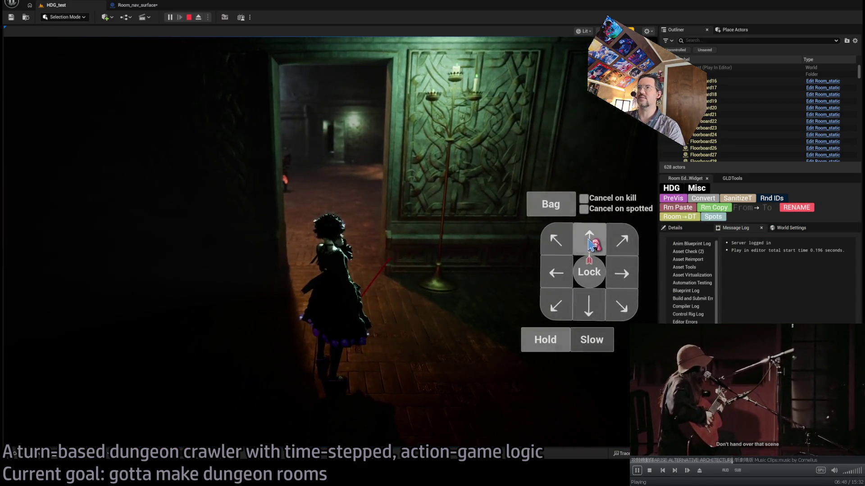
- Queue six forward moves and one diagonal forward-left move for the character, then execute them
click(589, 243)
click(589, 243)
click(589, 243)
click(589, 243)
click(589, 243)
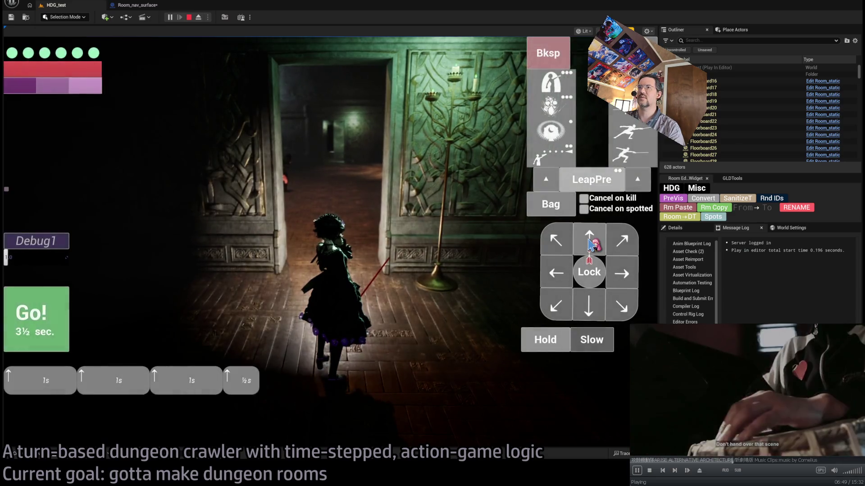
click(589, 243)
click(565, 247)
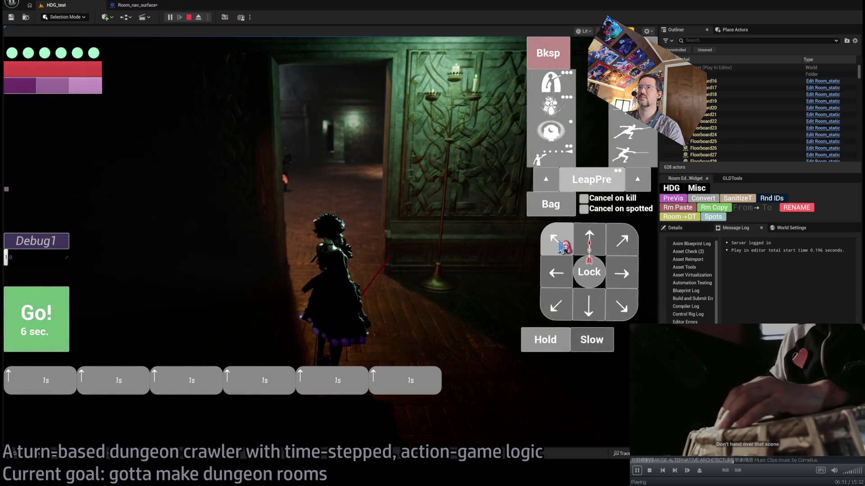
click(590, 243)
click(591, 244)
click(590, 243)
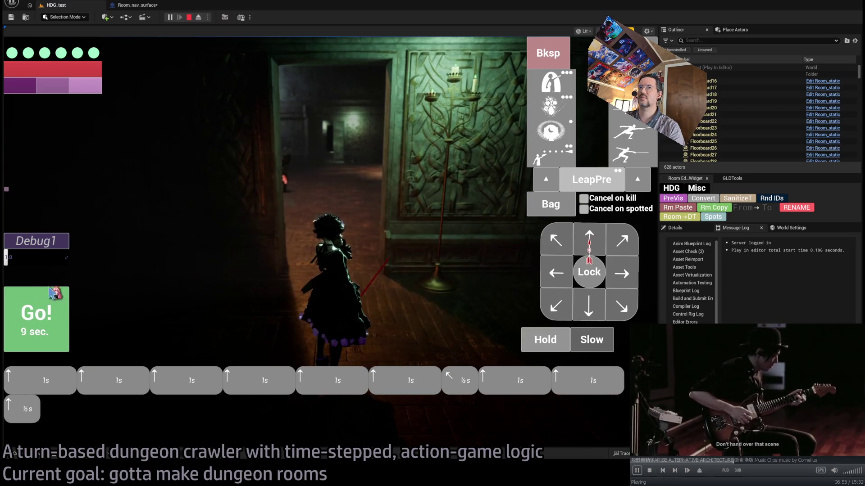
click(51, 314)
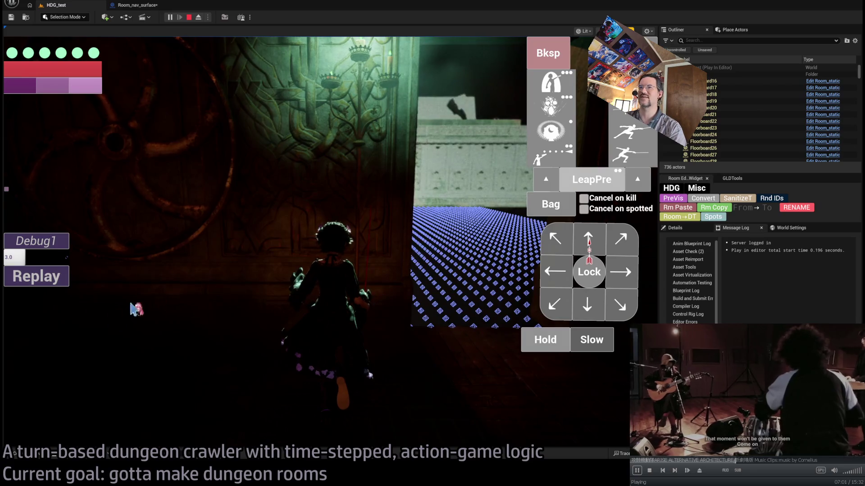
- Check the Output Log during play, then stop the play session
key(ctrl+shift+space)
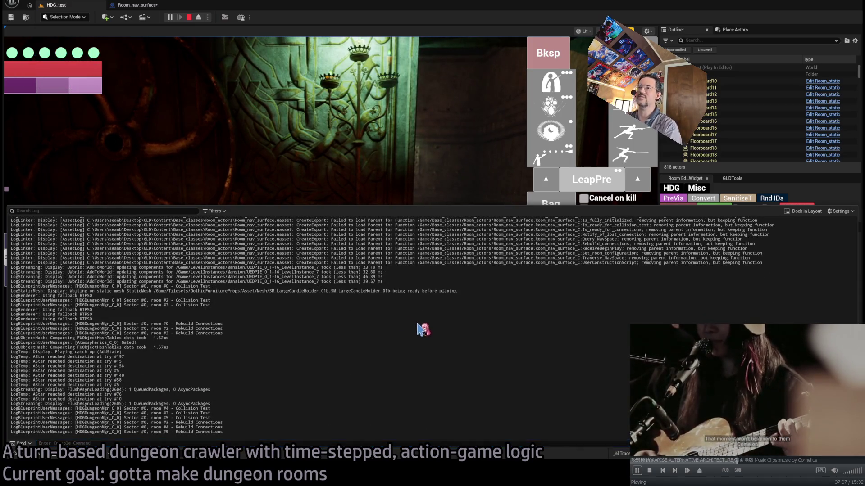
click(266, 158)
click(189, 18)
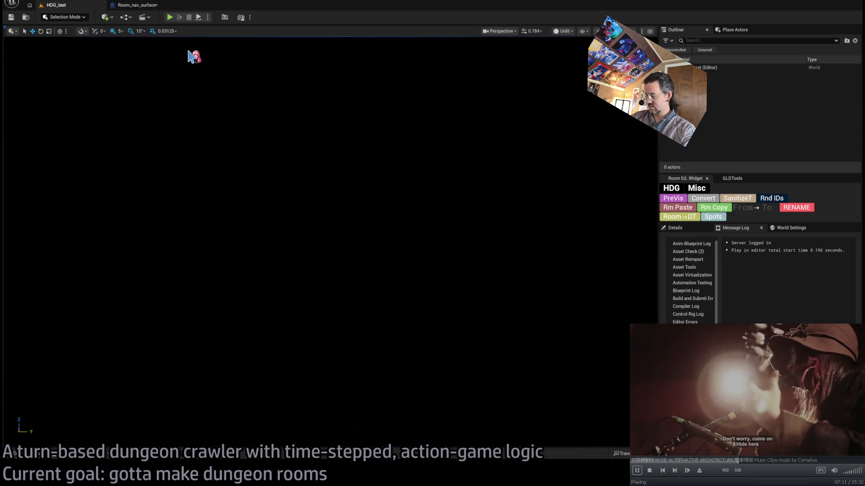
- Close the Room_nav_surface blueprint tab and switch over to the web browser
click(135, 5)
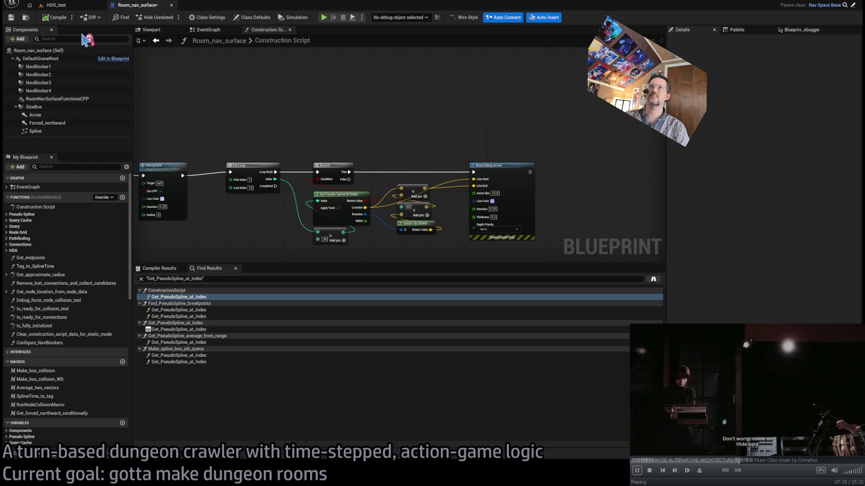
middle_click(136, 11)
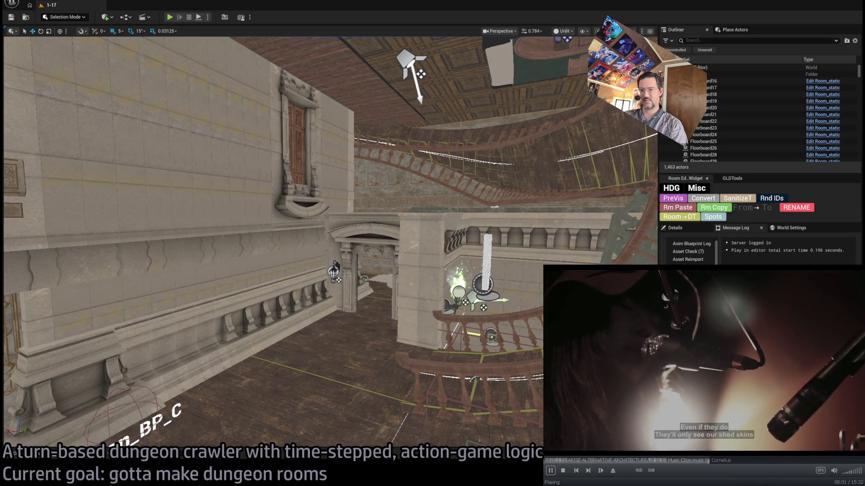
key(alt+Tab)
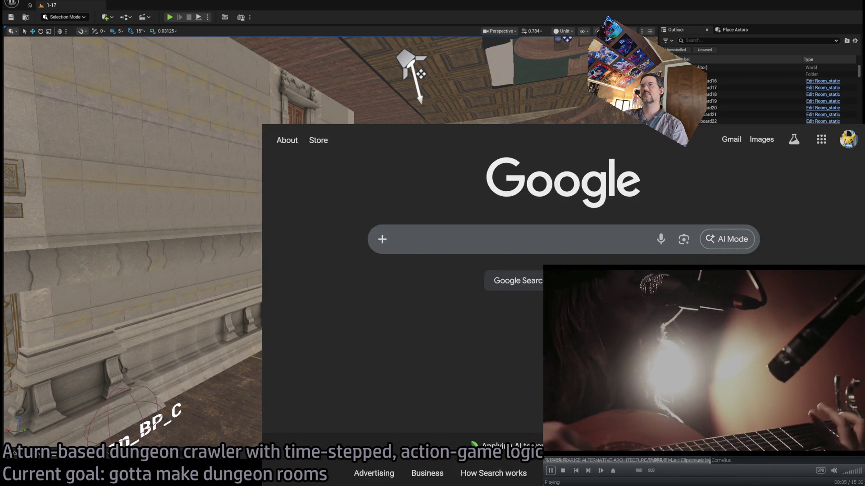
- Show Twitch's Following page, scroll its live channels, then step back to the editor and return
key(ctrl+Tab)
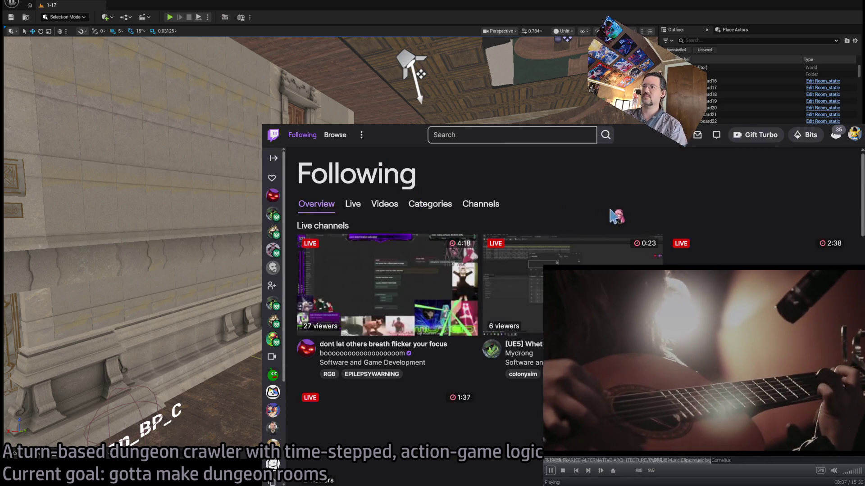
scroll(386, 158, down, 3)
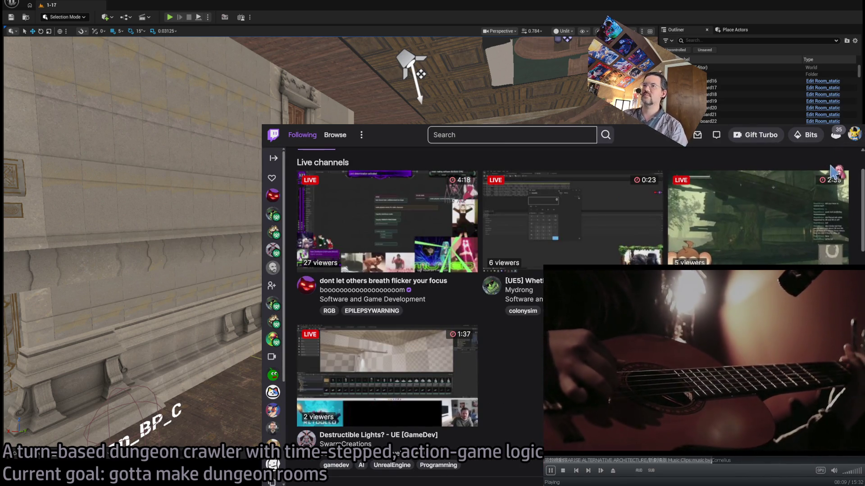
scroll(824, 150, up, 2)
key(alt+Tab)
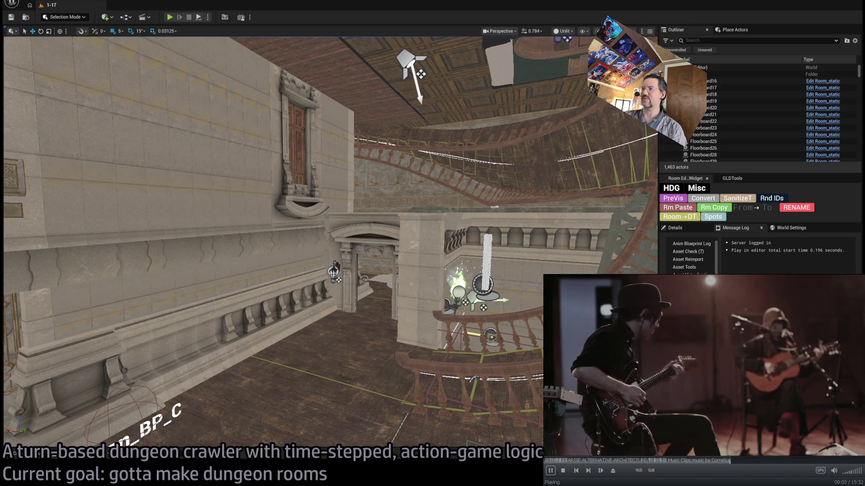
key(alt+Tab)
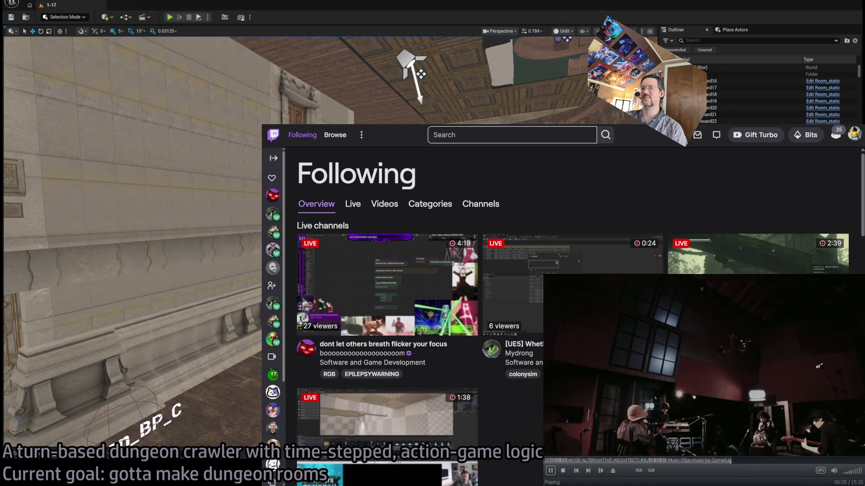